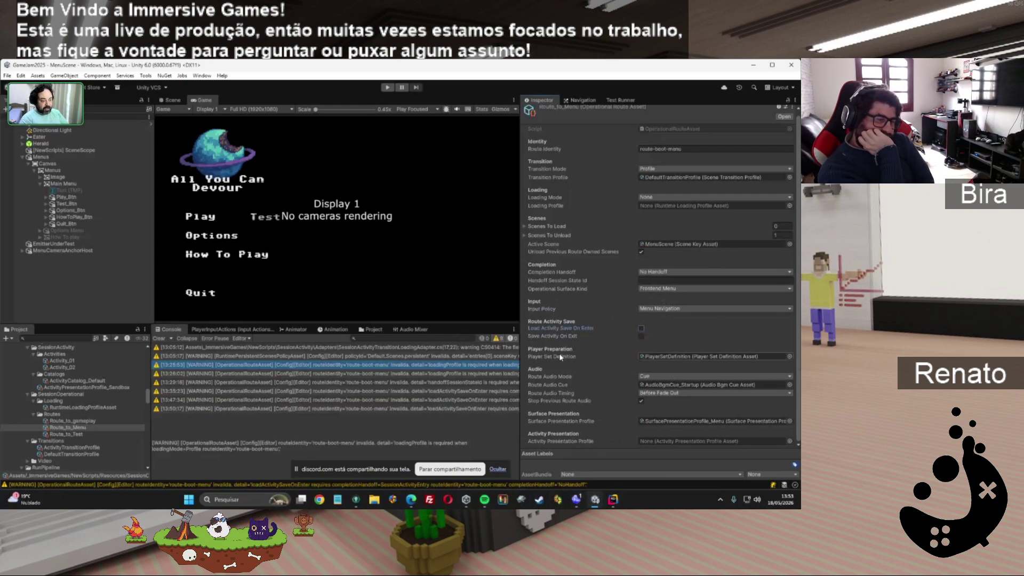
Locate Route_to_Menu's PlayerSetDefinition and view its two actor entries, with only the first required.
click(688, 358)
click(63, 347)
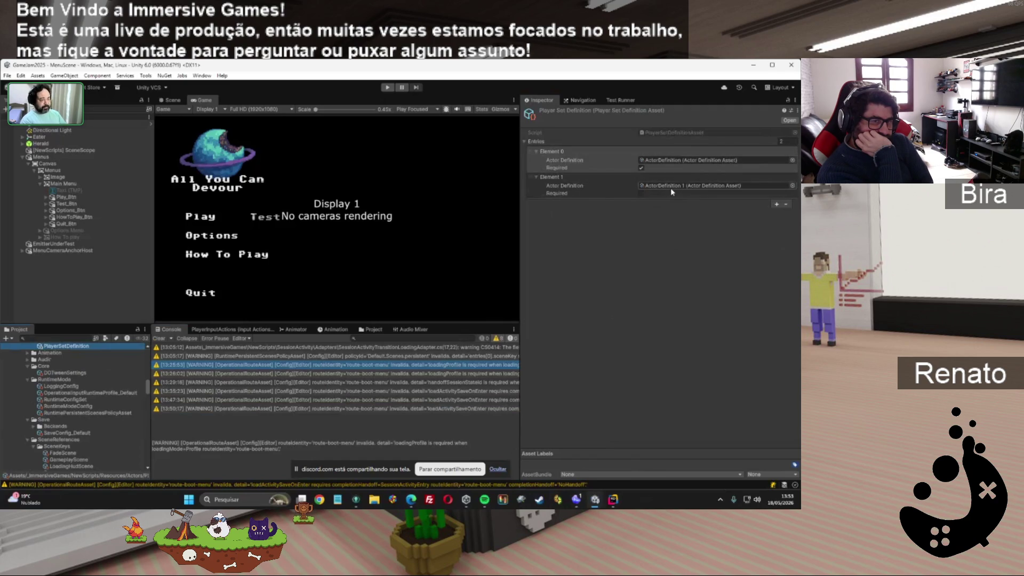
Inspect ActorDefinition: actor player1, 'Player 01', kind Player, prefab DummyPlayer, placement None.
double_click(661, 161)
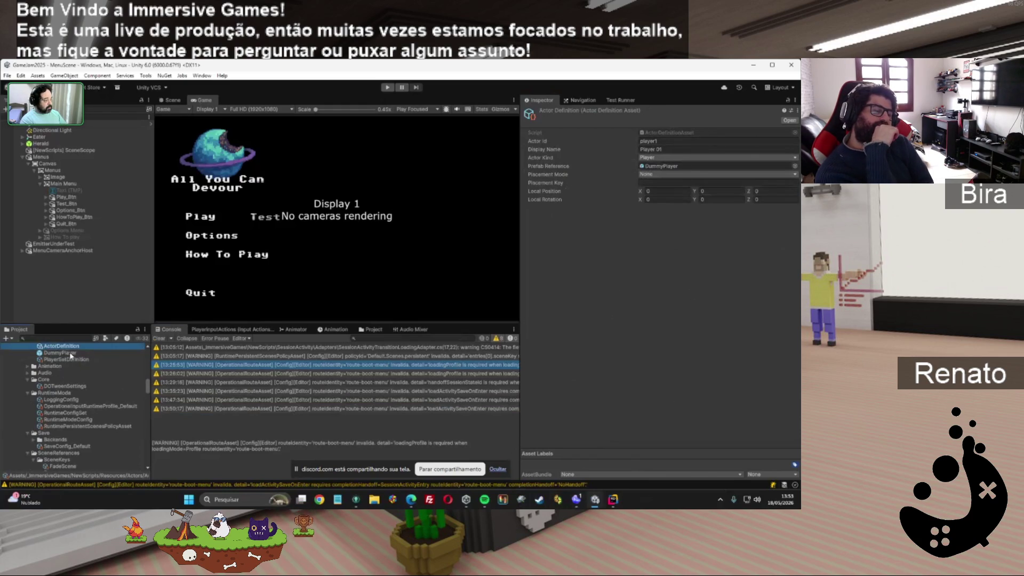
scroll(120, 359, up, 3)
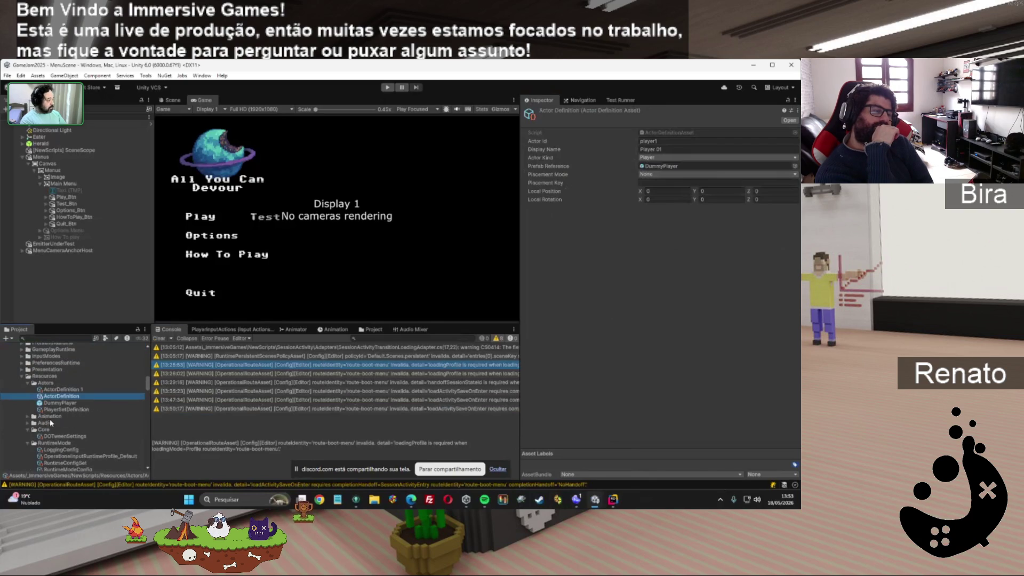
click(667, 157)
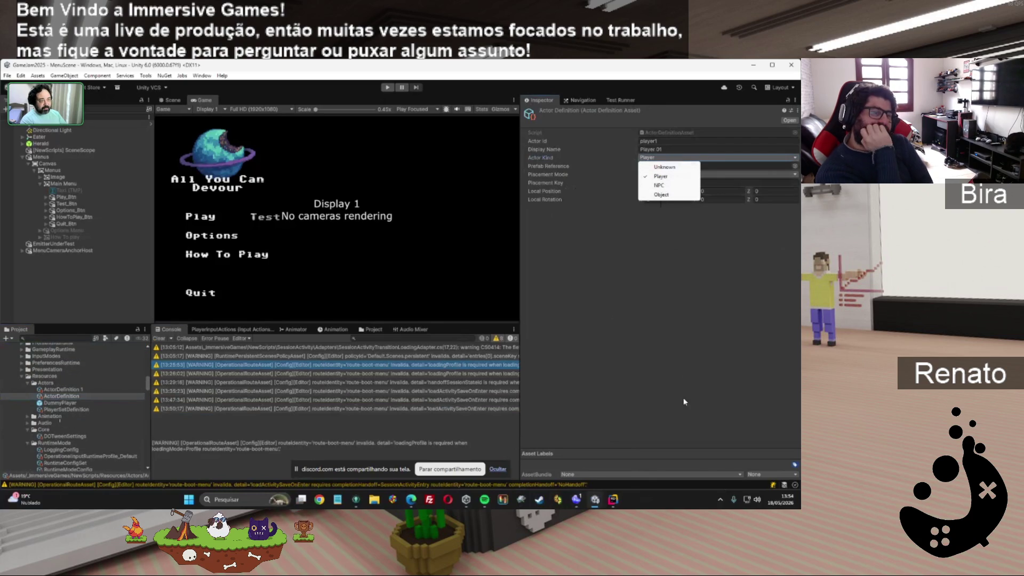
click(673, 385)
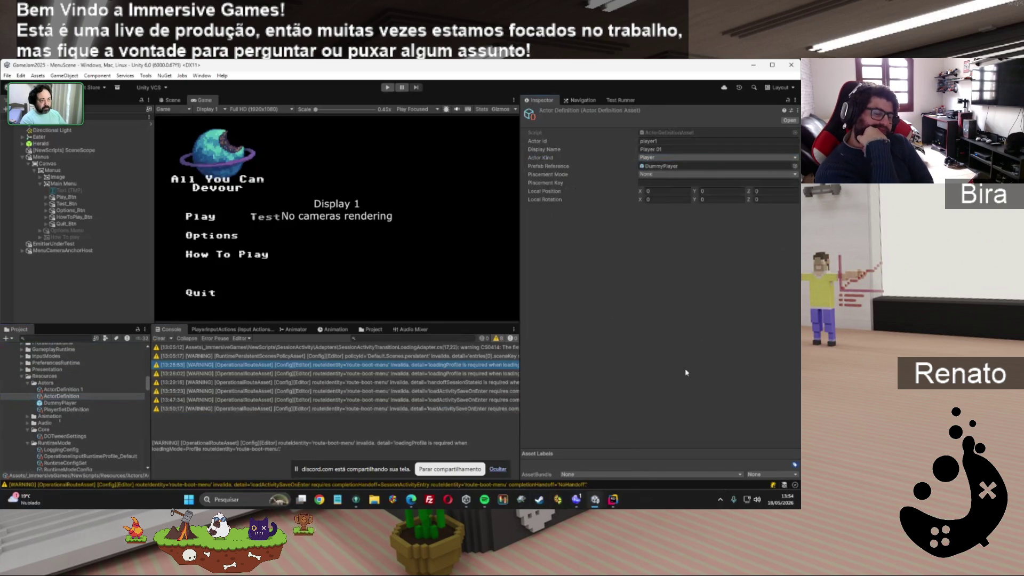
click(663, 175)
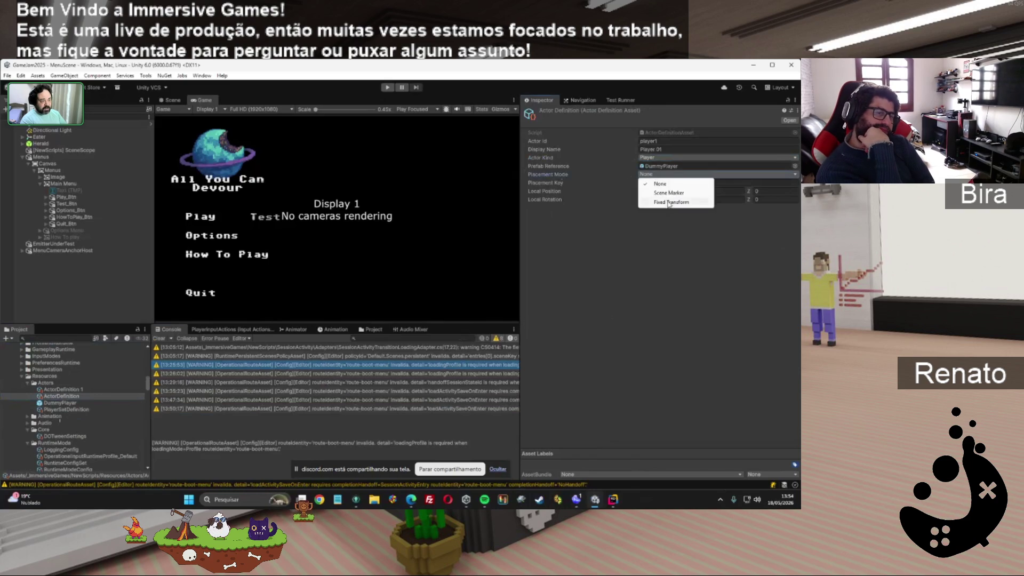
click(679, 249)
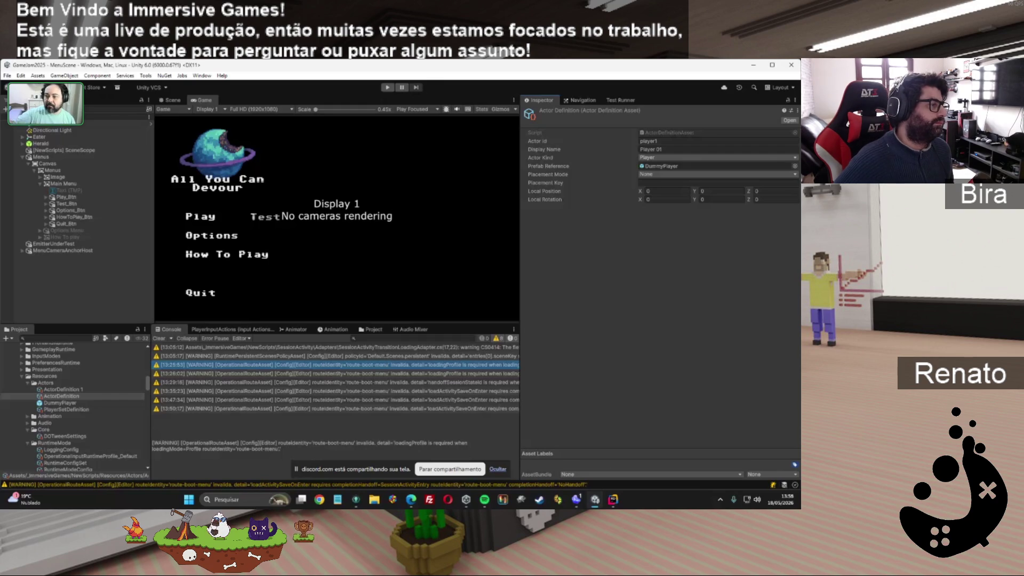
Rearrange the Discord call layout, ending with the presenter's webcam in the main view.
mouse_move(81, 187)
mouse_move(45, 103)
mouse_down()
mouse_move(629, 234)
mouse_move(531, 263)
mouse_move(461, 165)
mouse_move(525, 134)
mouse_move(742, 107)
mouse_up()
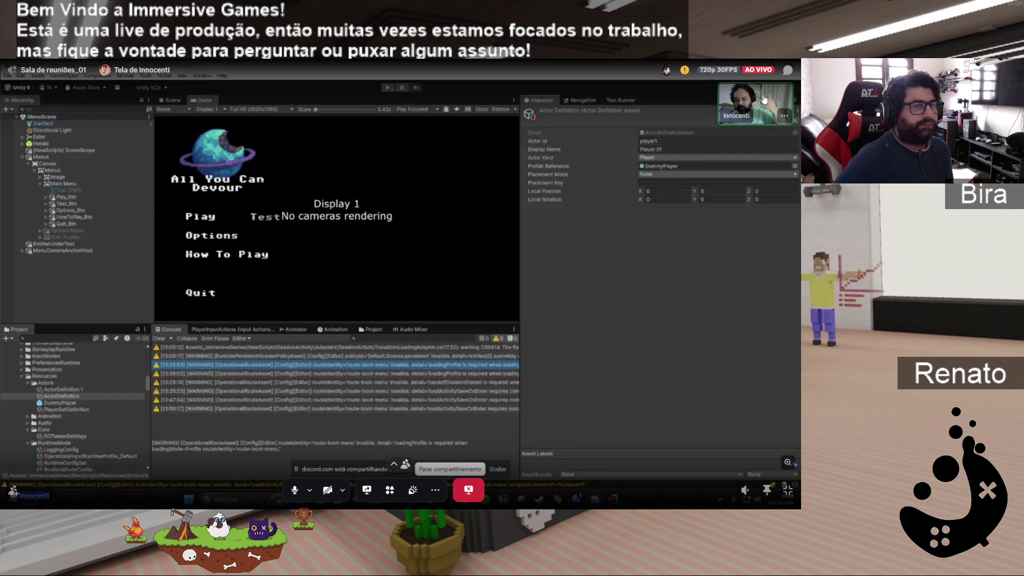
mouse_move(748, 116)
mouse_down()
mouse_move(422, 149)
mouse_move(376, 171)
mouse_up()
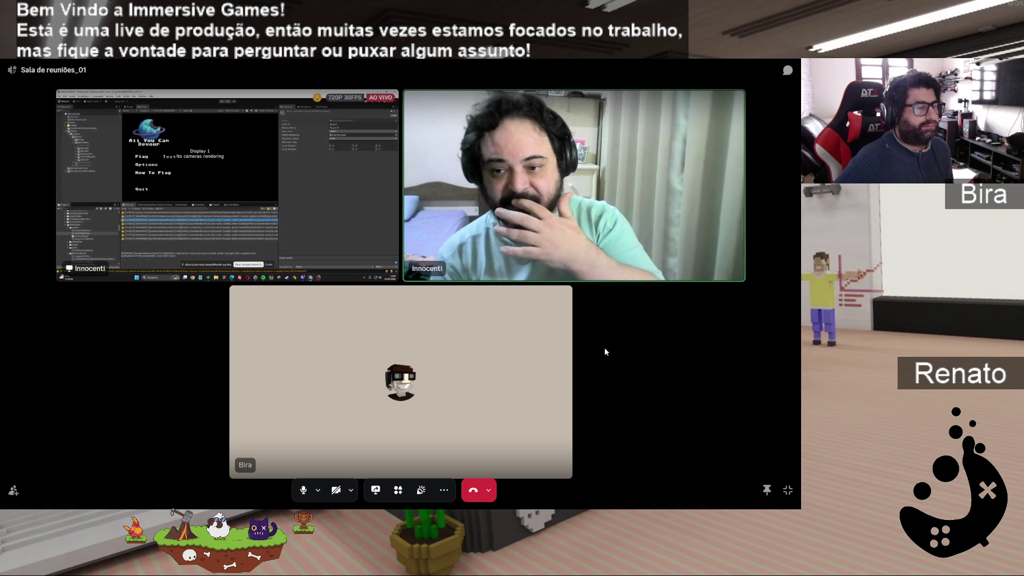
click(284, 176)
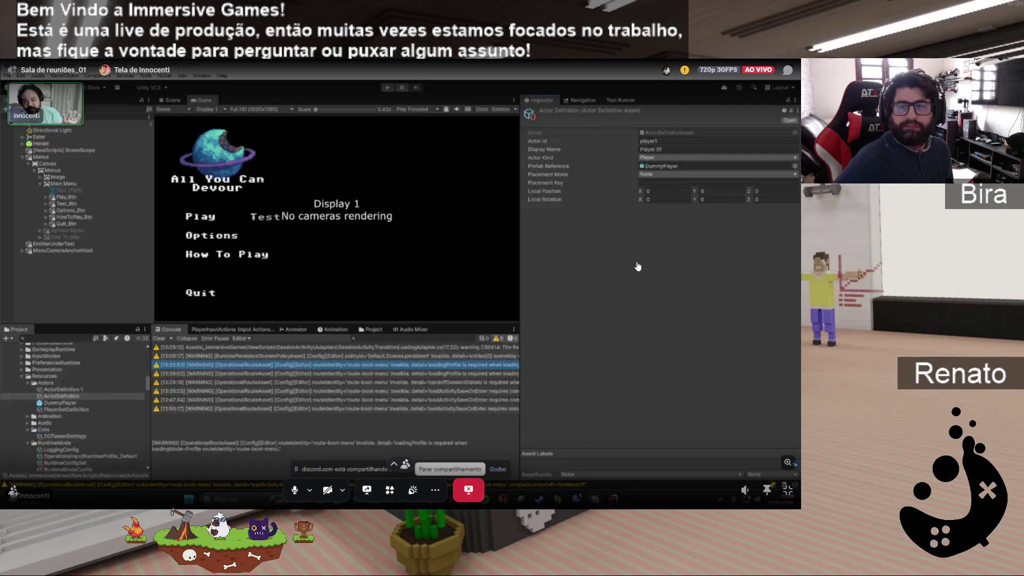
click(64, 109)
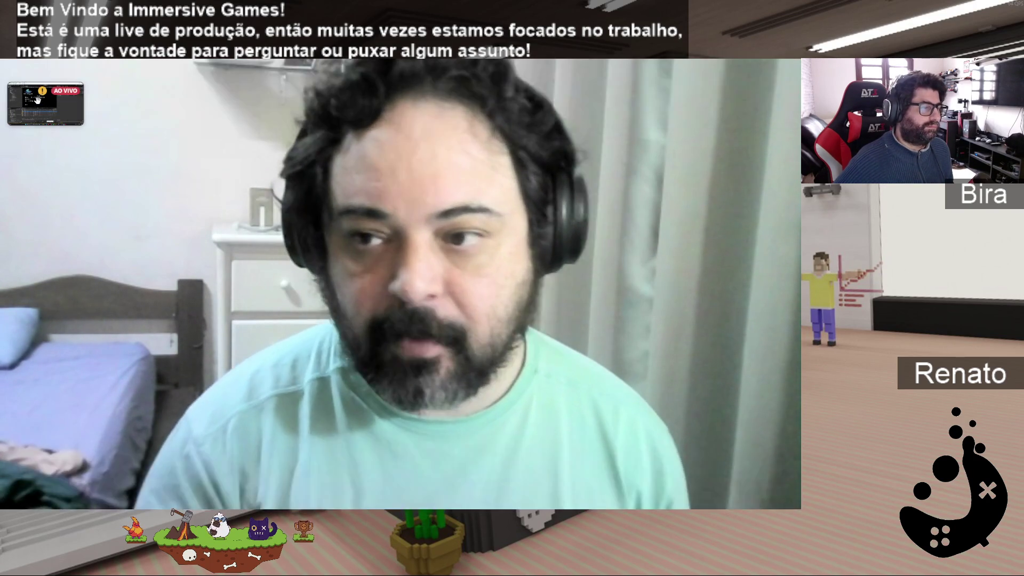
Select the Unity live-stream thumbnail in Discord to swap it with the webcam feed.
click(39, 105)
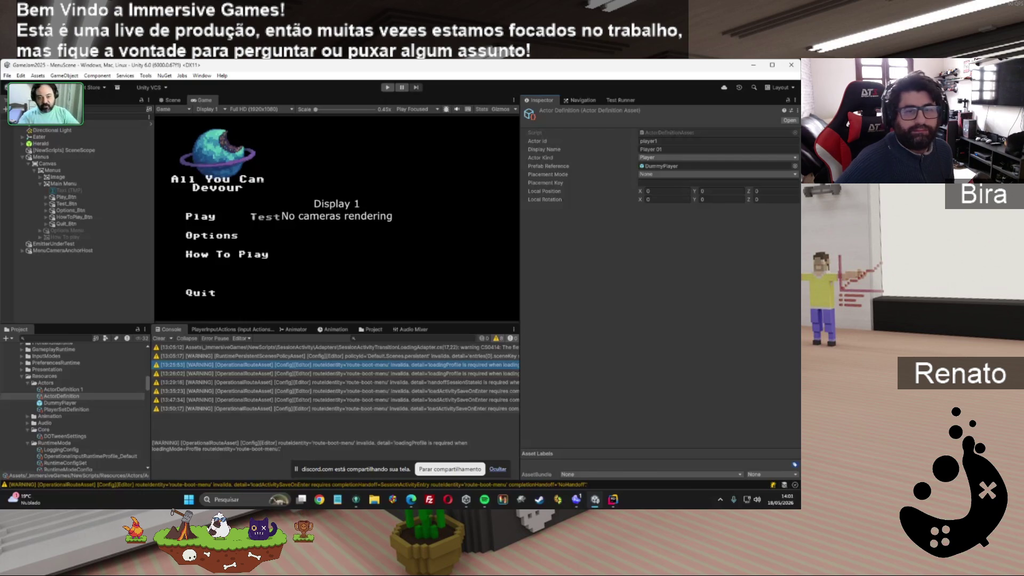
mouse_move(612, 281)
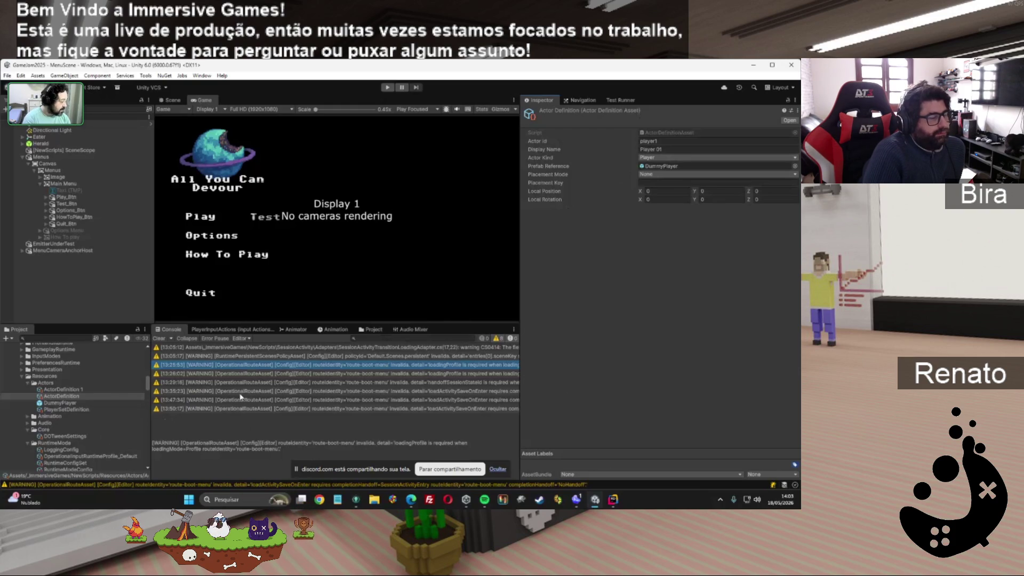
Set Route_to_gameplay to SessionActivitySandboxScene, Session Activity Entry handoff and Activity Gameplay input.
scroll(89, 398, down, 5)
scroll(92, 403, down, 4)
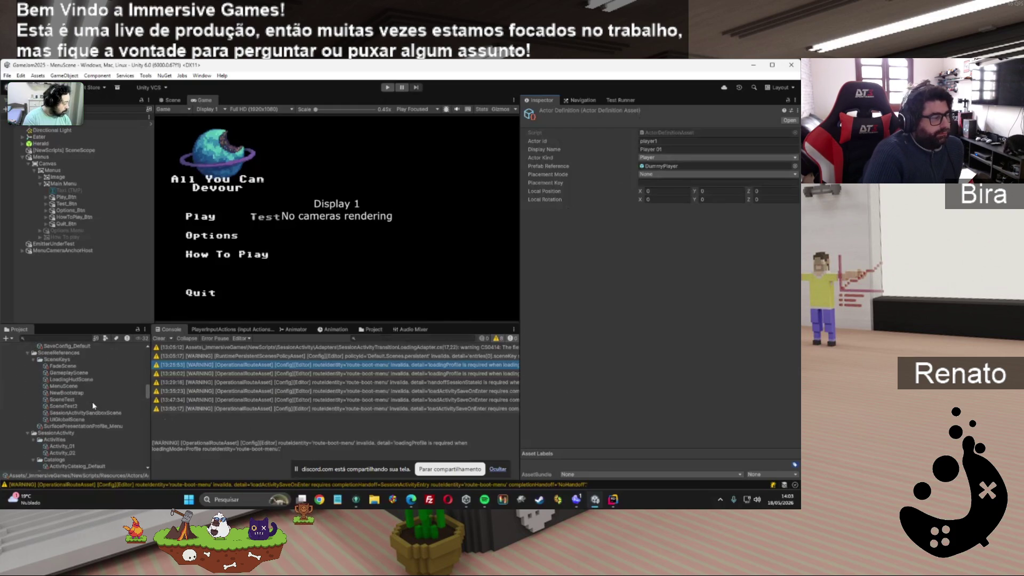
scroll(93, 405, down, 3)
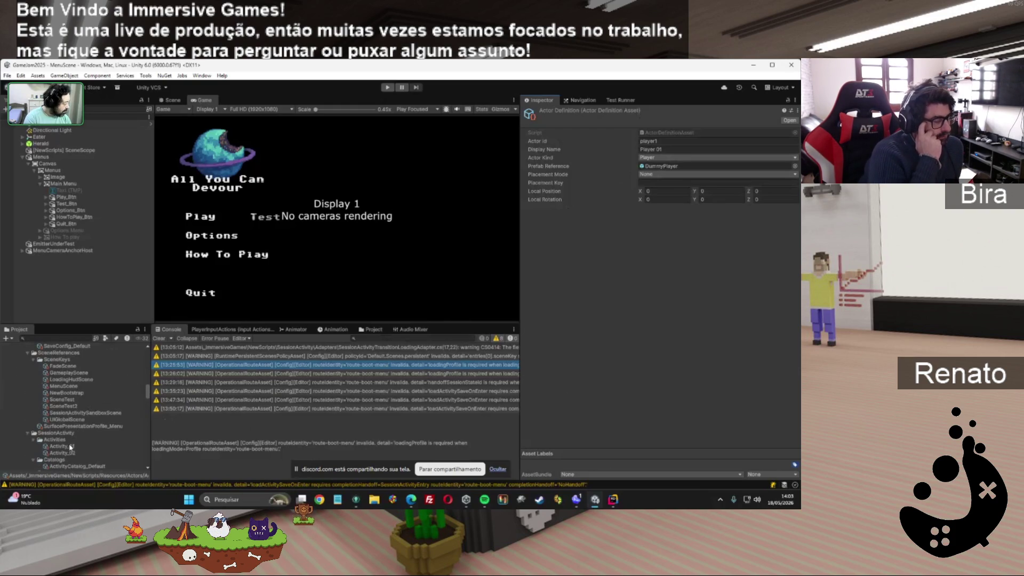
scroll(73, 446, down, 2)
click(73, 432)
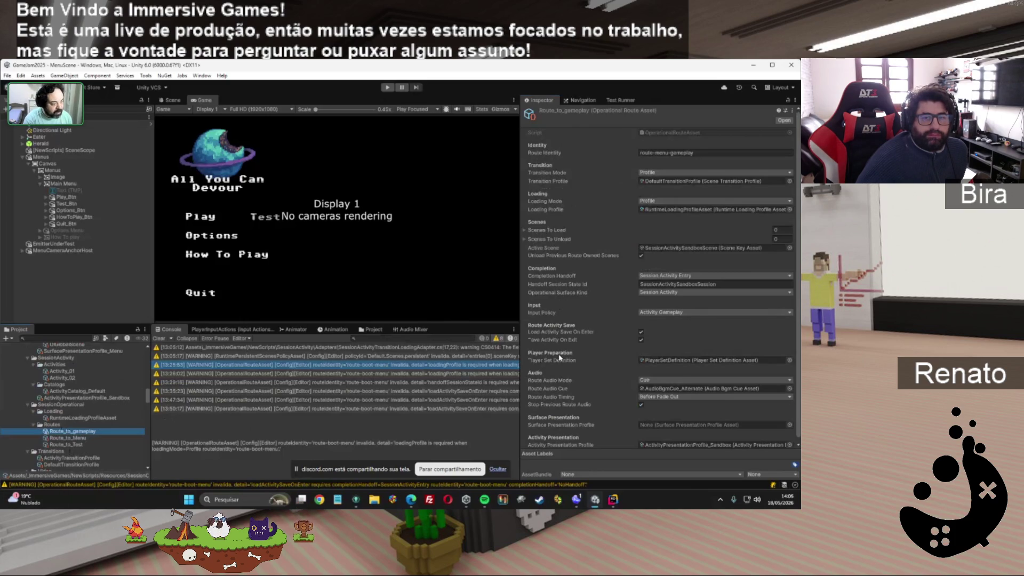
scroll(583, 367, down, 1)
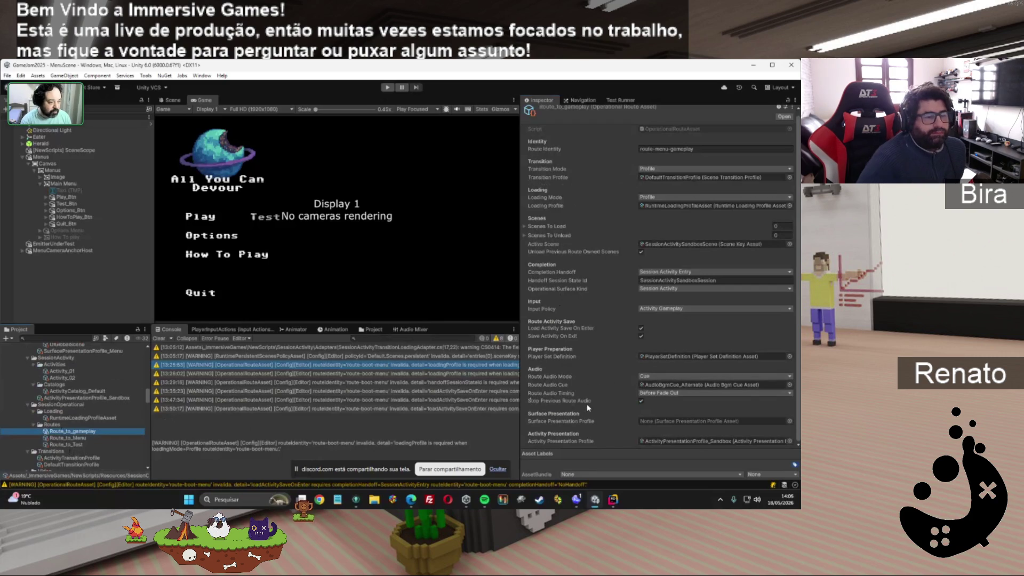
click(702, 374)
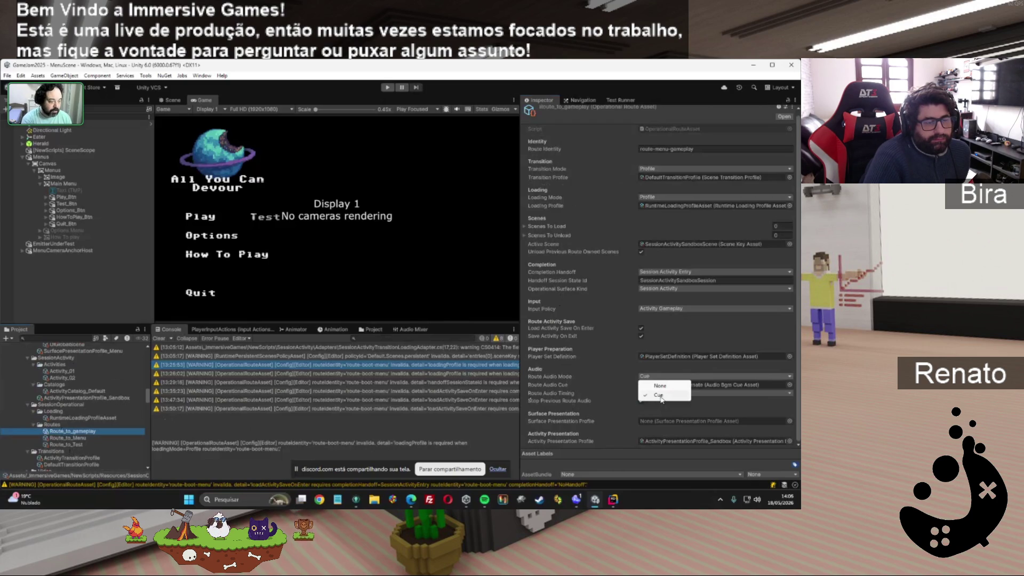
click(659, 395)
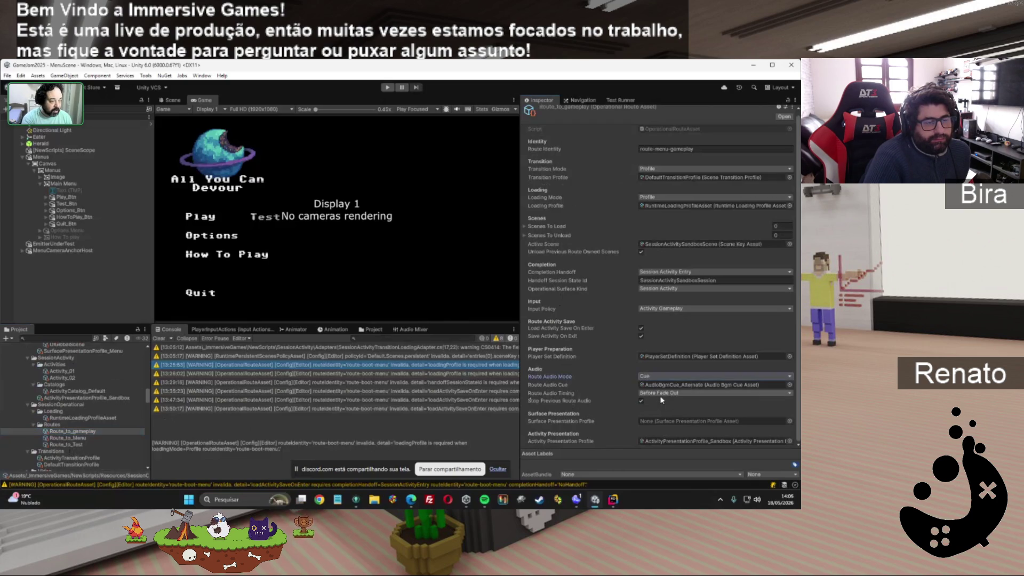
click(688, 387)
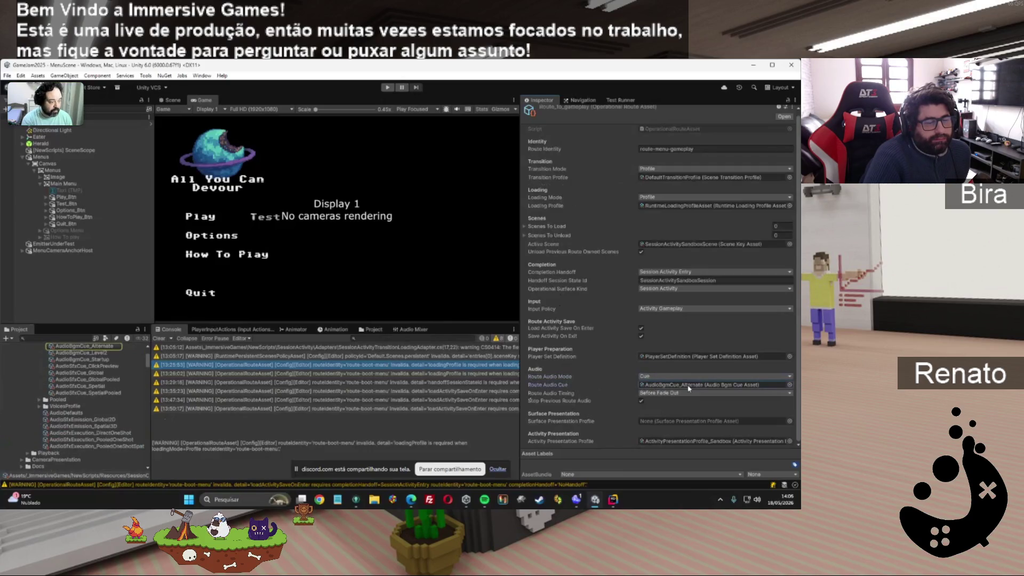
click(94, 347)
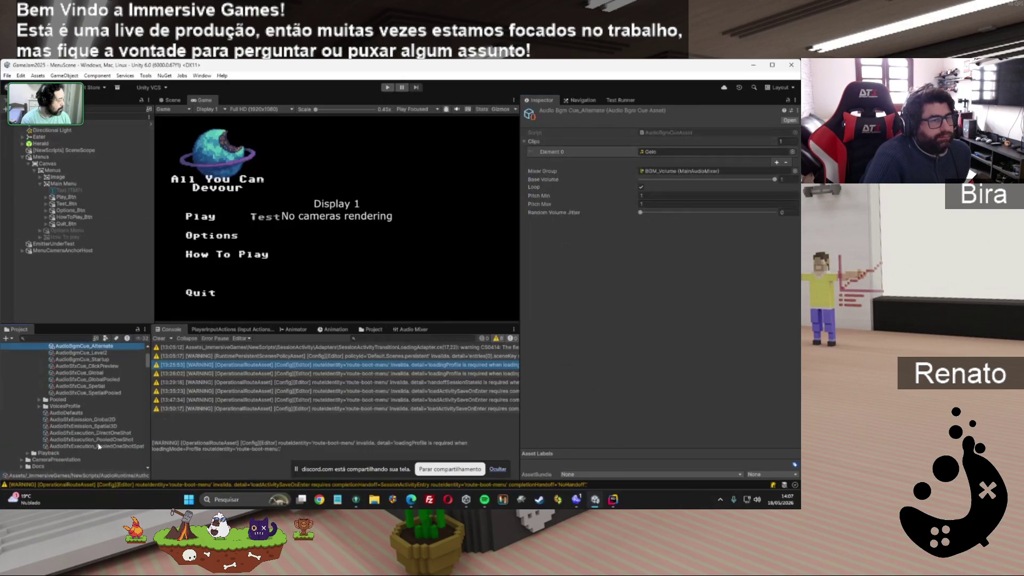
scroll(90, 420, up, 3)
scroll(89, 420, down, 10)
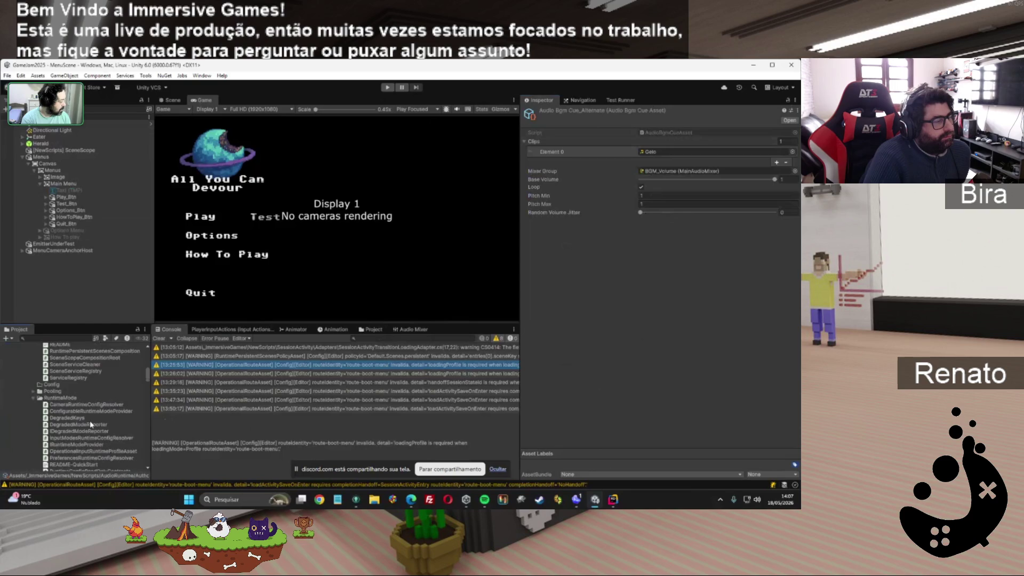
scroll(89, 421, down, 10)
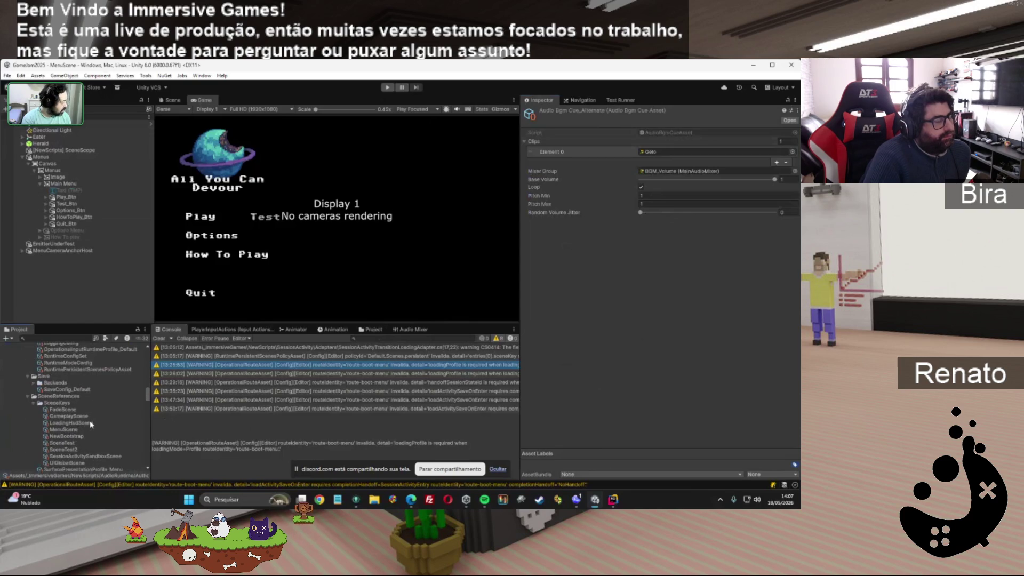
click(72, 431)
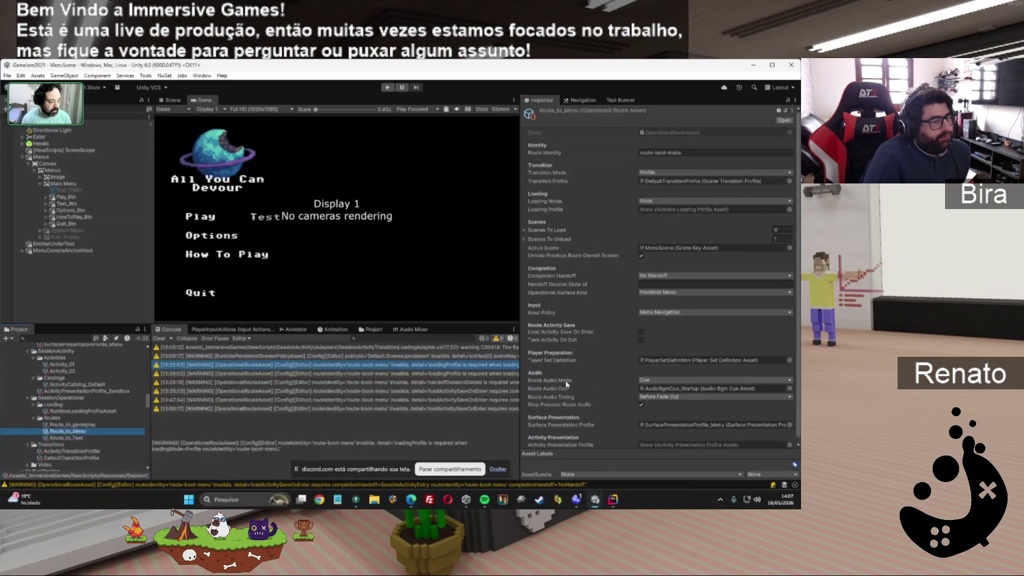
Keep Route_to_Menu audio at Cue mode, AudioBgmCue_Startup cue, timed Before Fade Out.
click(653, 380)
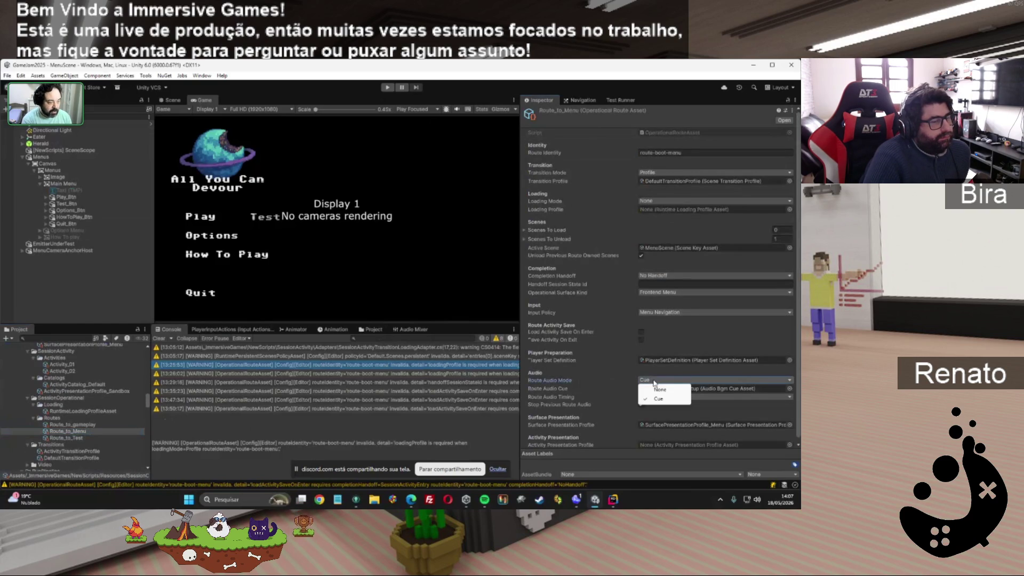
click(673, 401)
click(712, 388)
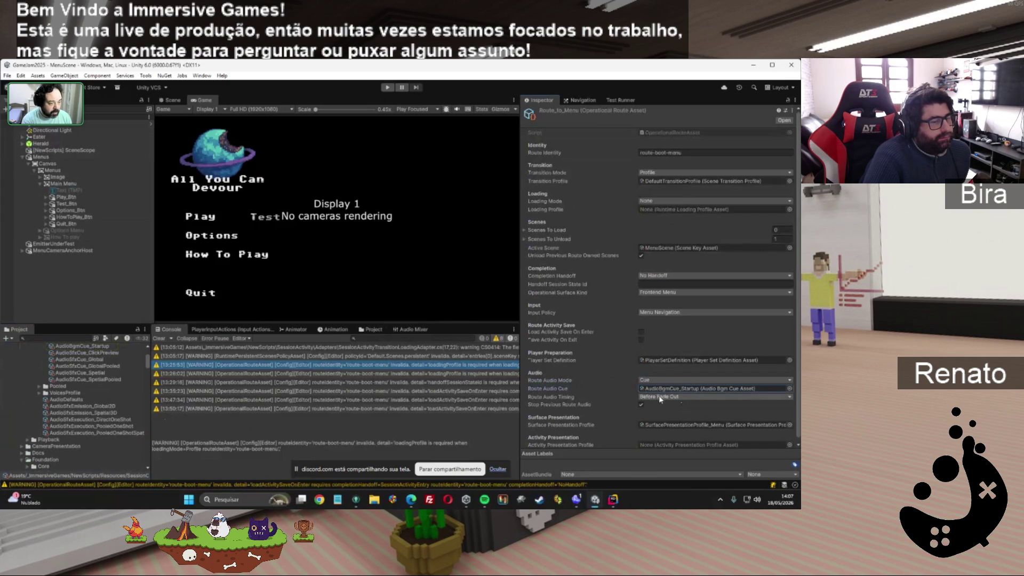
click(704, 397)
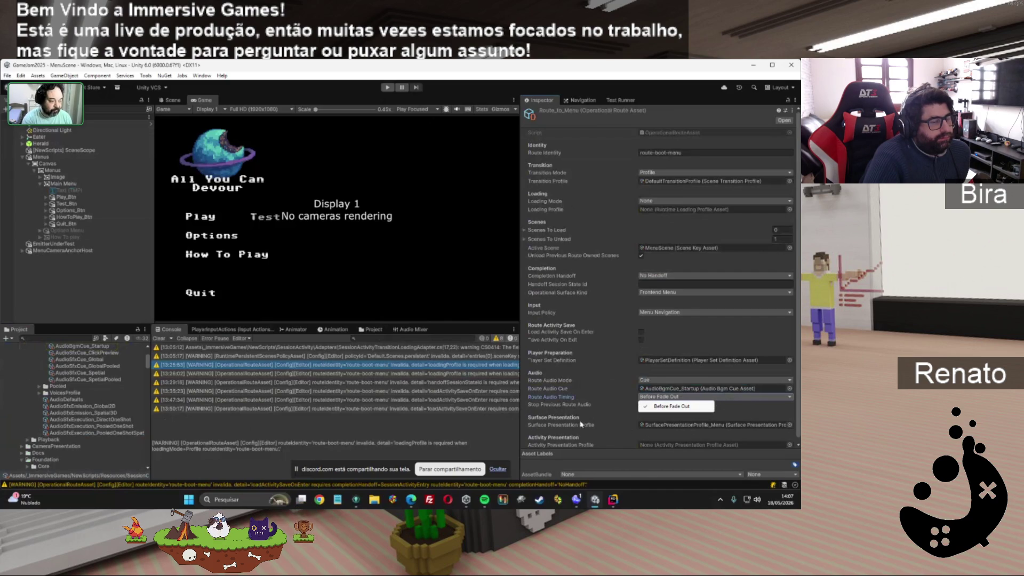
click(576, 402)
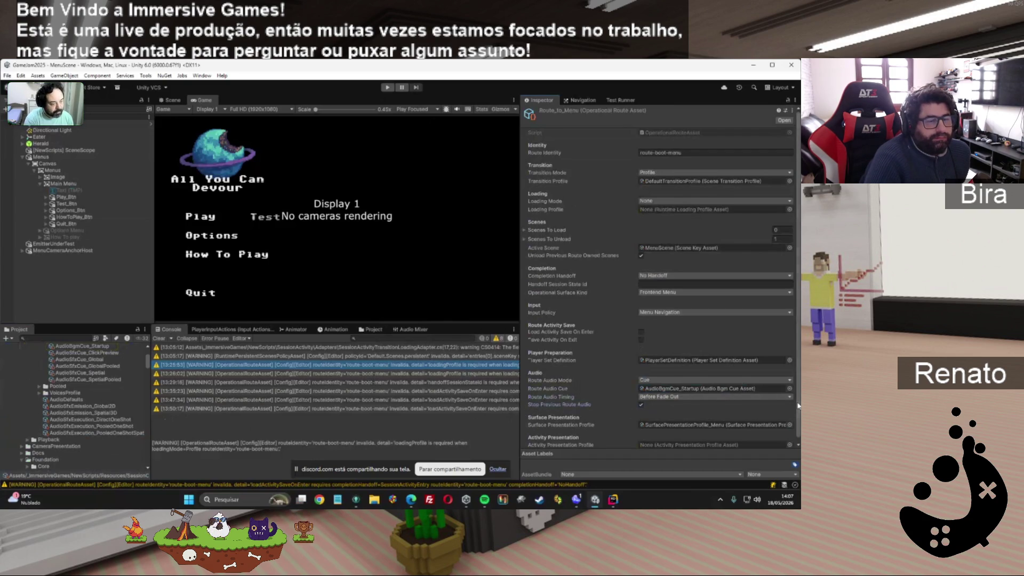
scroll(798, 428, down, 1)
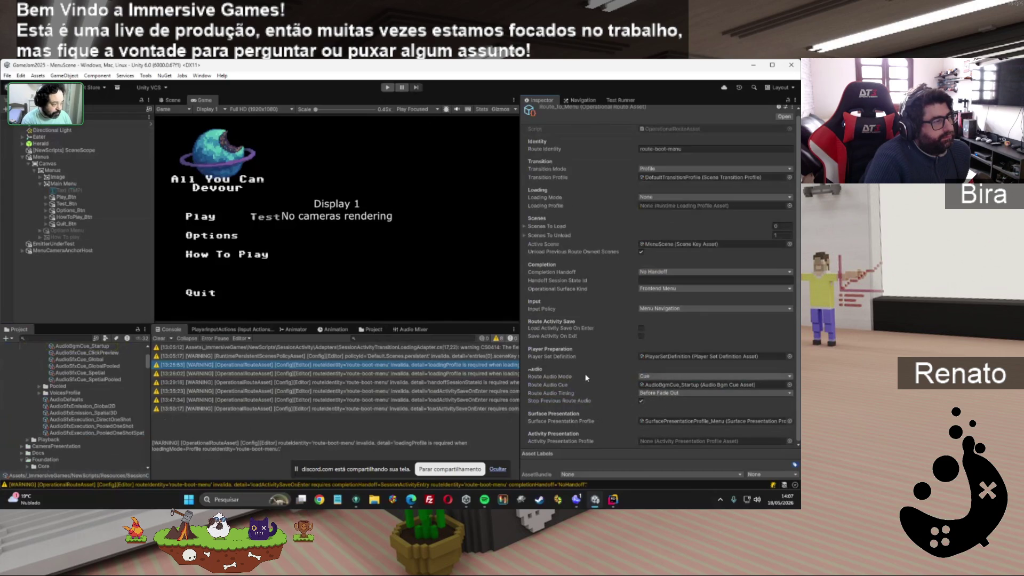
scroll(93, 360, down, 10)
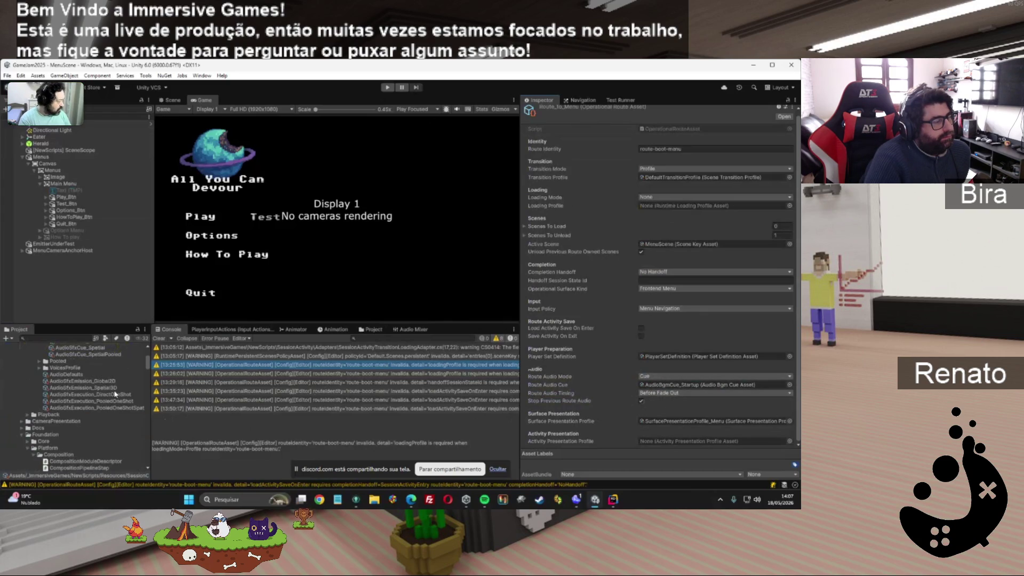
scroll(114, 393, up, 8)
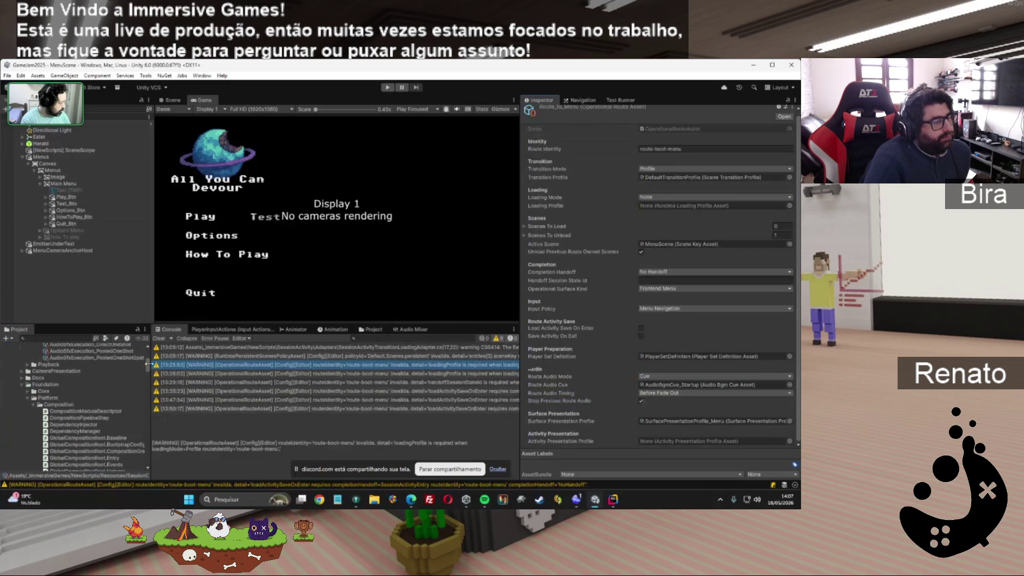
drag(147, 367, 146, 364)
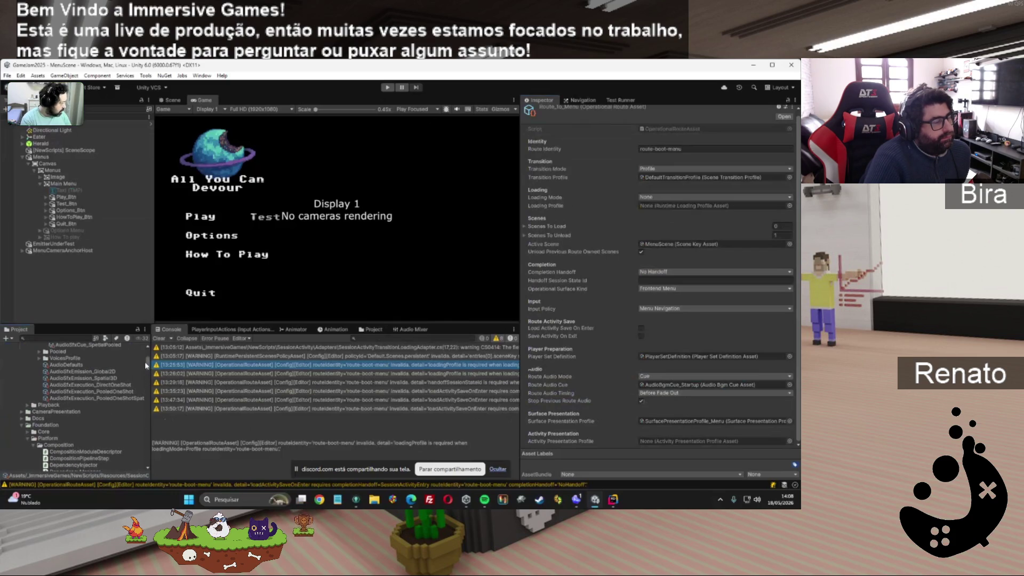
View AudioDefaults (master 0.5, BGM 1, SFX 0.25, ducking 0.35), then scroll to Scenes.
click(66, 364)
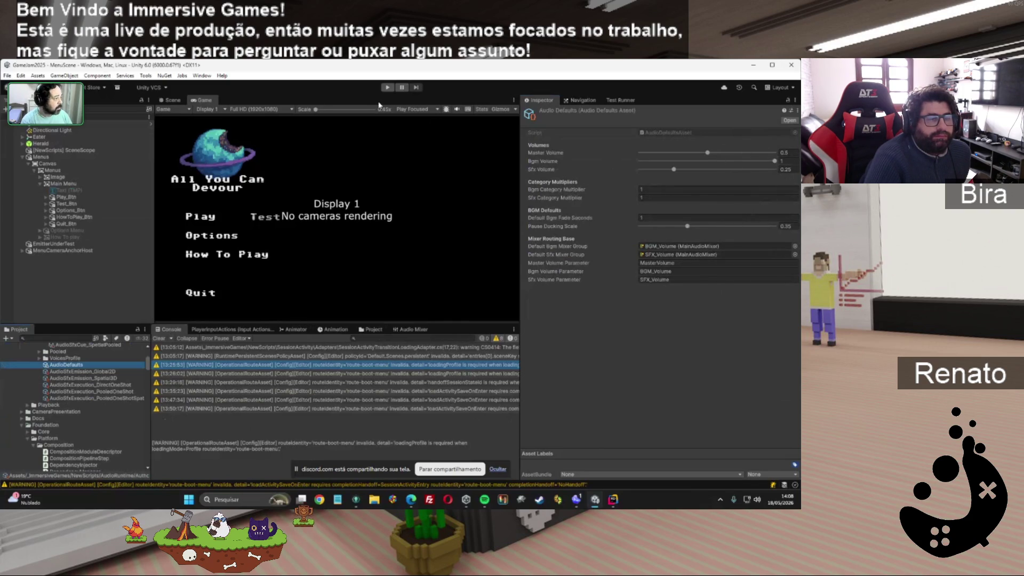
scroll(94, 434, down, 5)
scroll(94, 435, down, 10)
scroll(94, 436, down, 10)
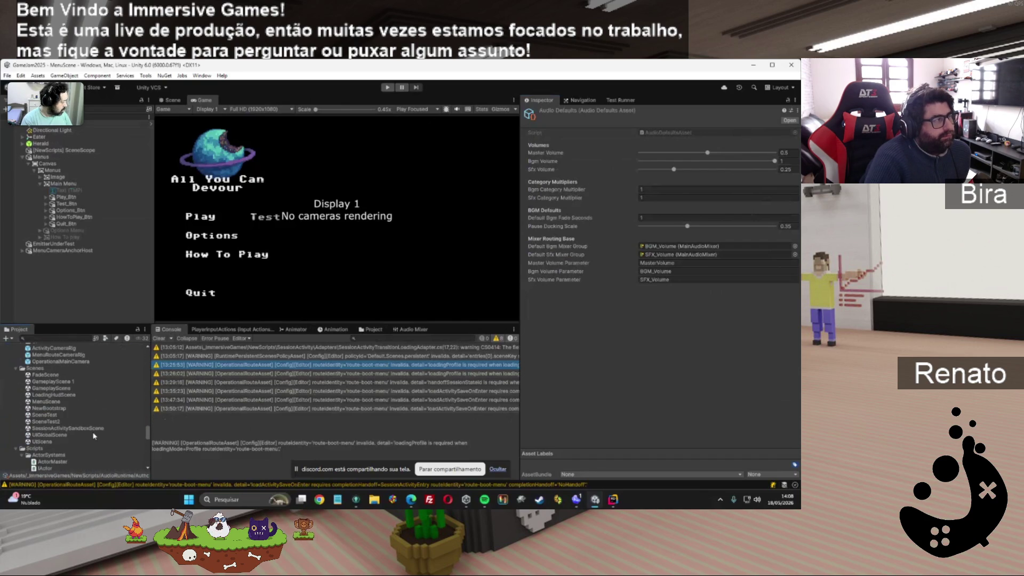
Play NewBootstrap, adjust Master Volume on the Options screen, then exit Play mode.
double_click(53, 410)
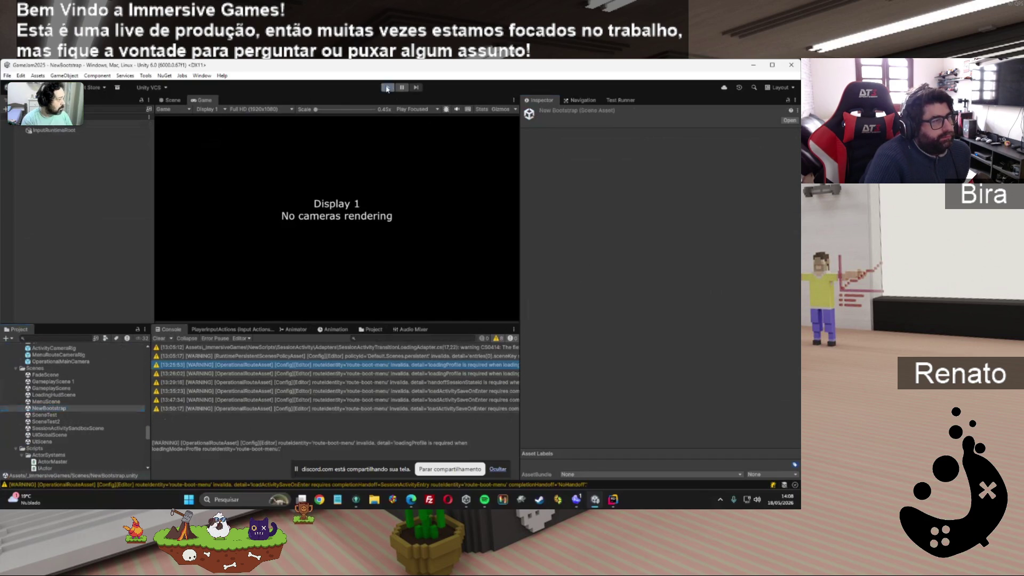
click(388, 88)
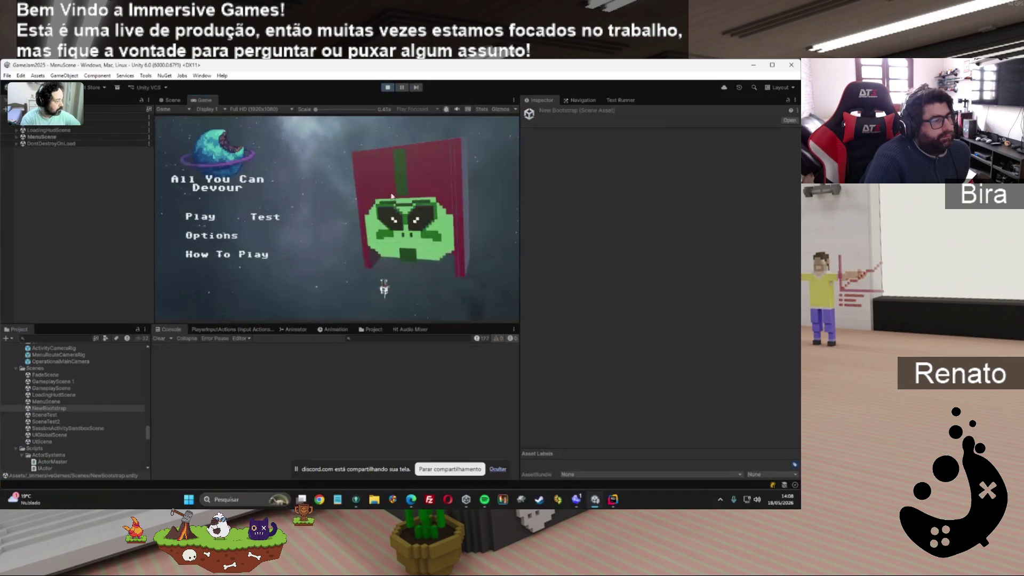
click(205, 237)
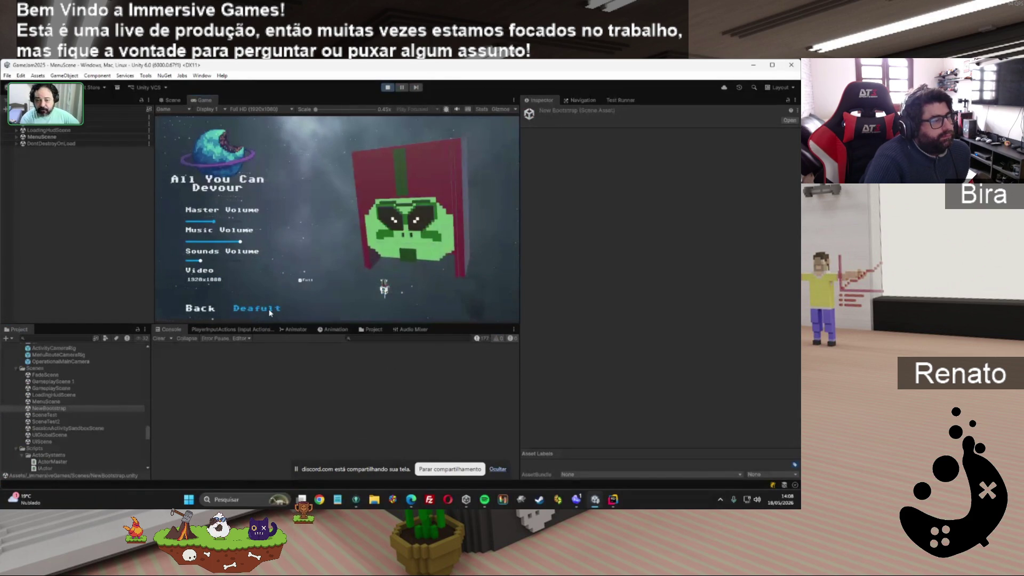
click(231, 223)
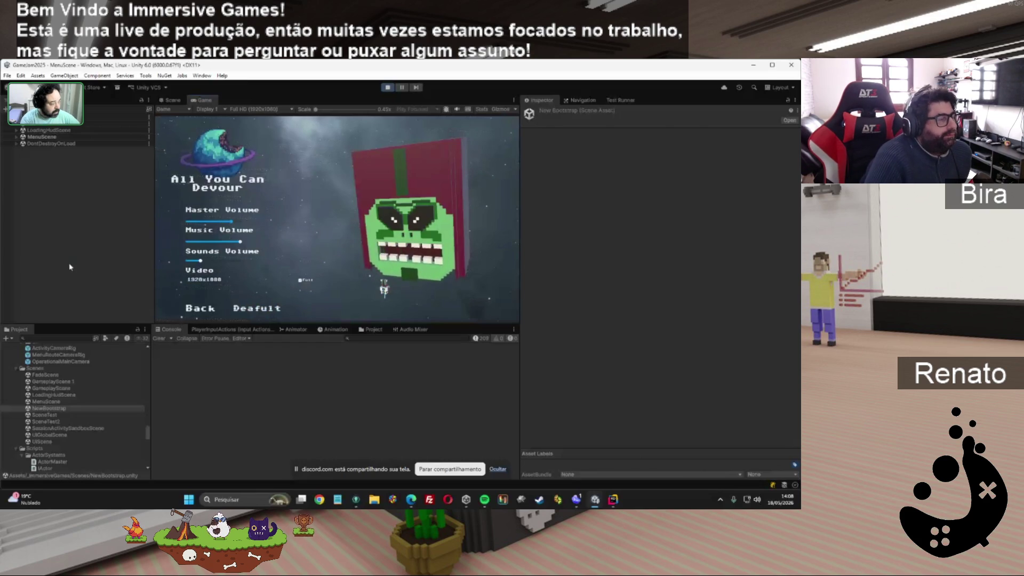
mouse_move(212, 222)
mouse_down()
mouse_move(199, 230)
mouse_move(237, 224)
mouse_move(215, 225)
mouse_up()
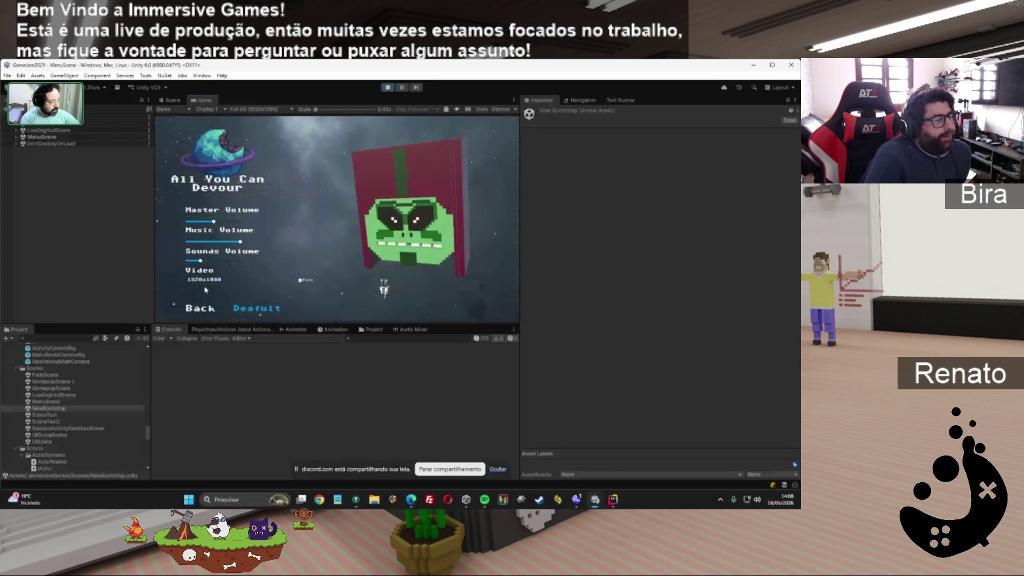
key(ctrl+p)
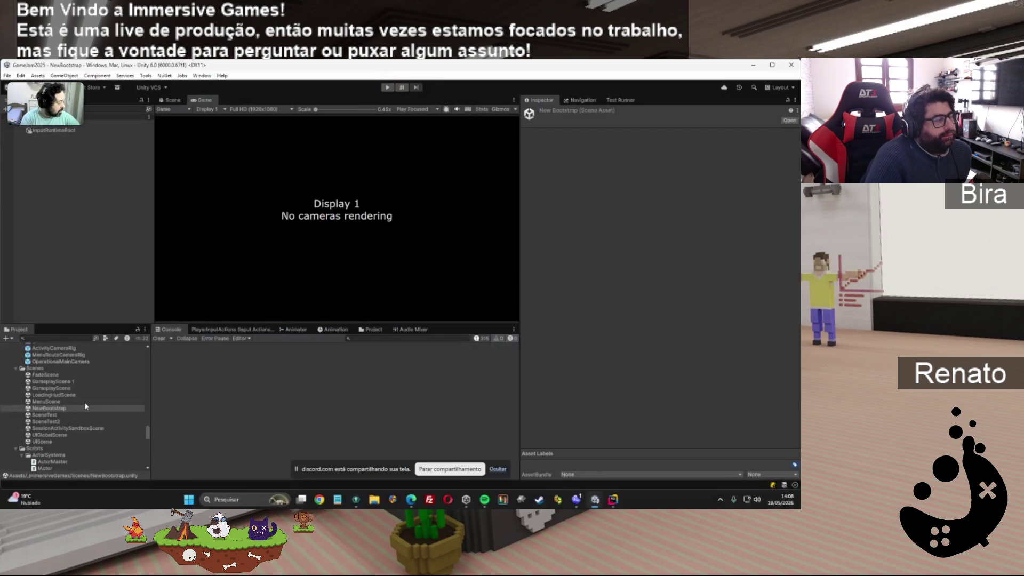
Review Route_to_Menu, then switch to Route_to_gameplay with AudioBgmCue_Alternate and the Sandbox presentation profile.
mouse_move(147, 434)
mouse_down()
mouse_move(148, 454)
mouse_move(144, 404)
mouse_up()
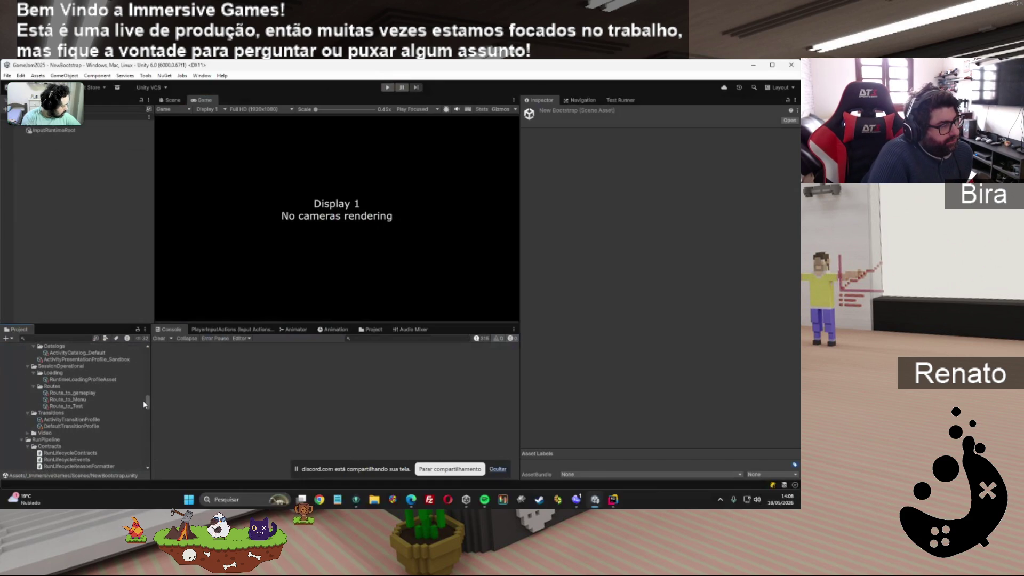
click(69, 400)
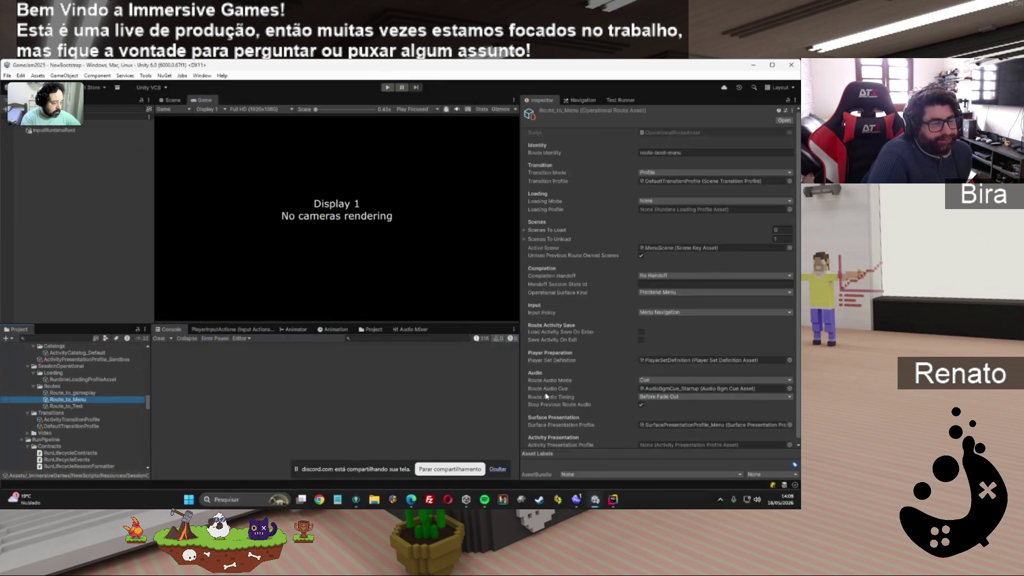
scroll(546, 396, down, 1)
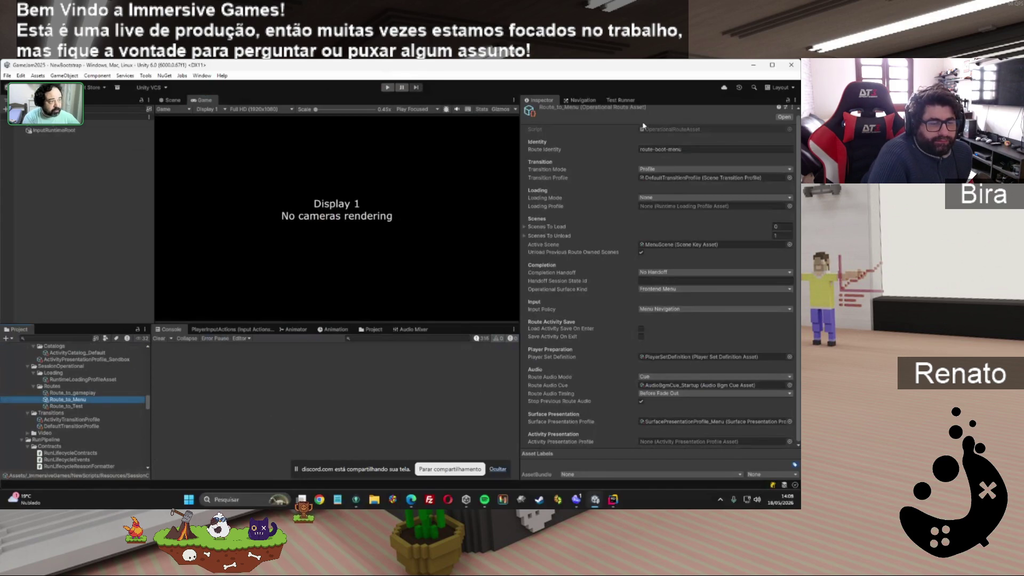
key(Up)
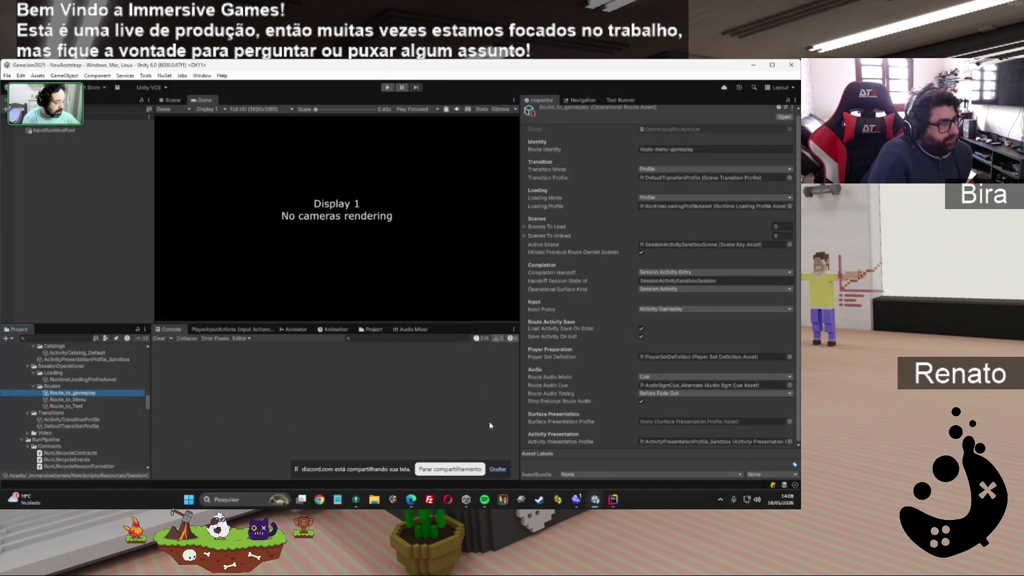
Check ActivityPresentationProfile_Sandbox and ActivityCatalog_Default, then return to Route_to_Menu's SurfacePresentationProfile_Menu settings.
click(785, 442)
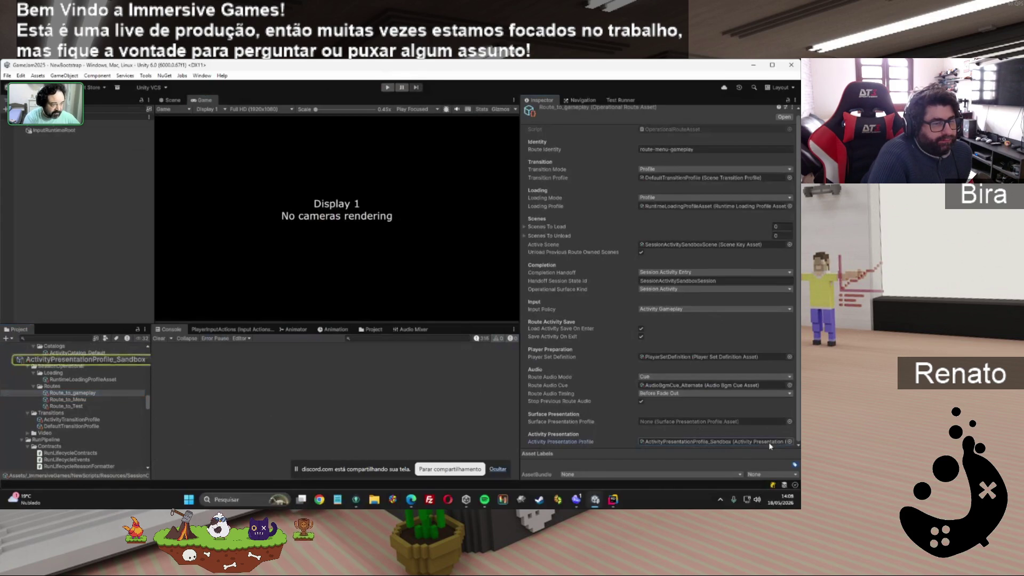
click(131, 360)
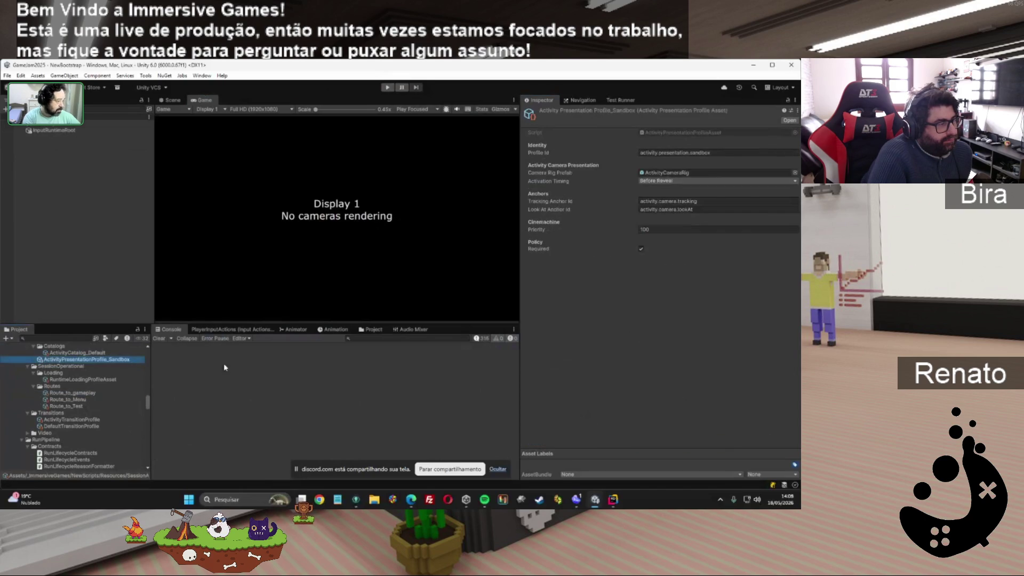
click(80, 353)
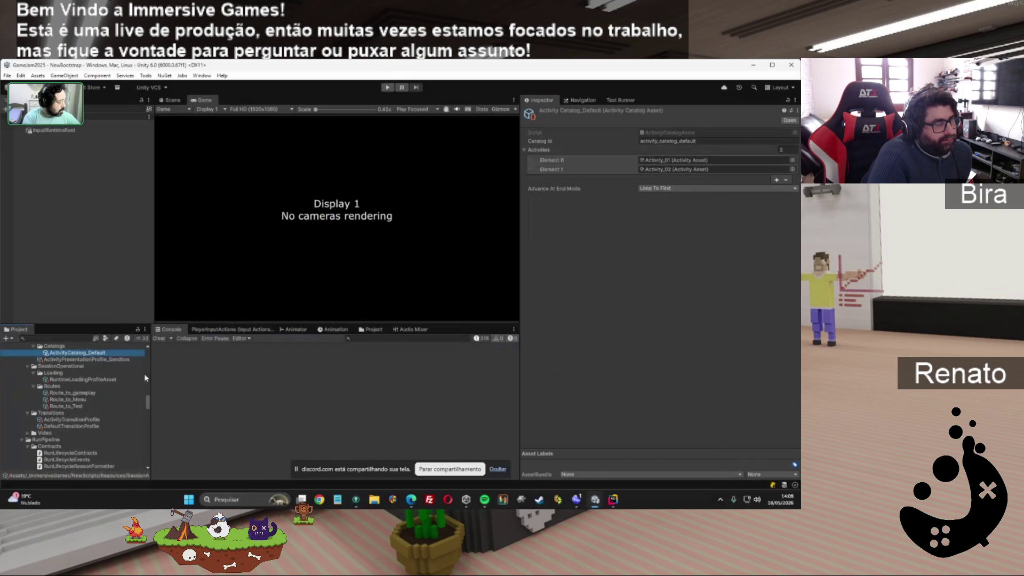
click(73, 399)
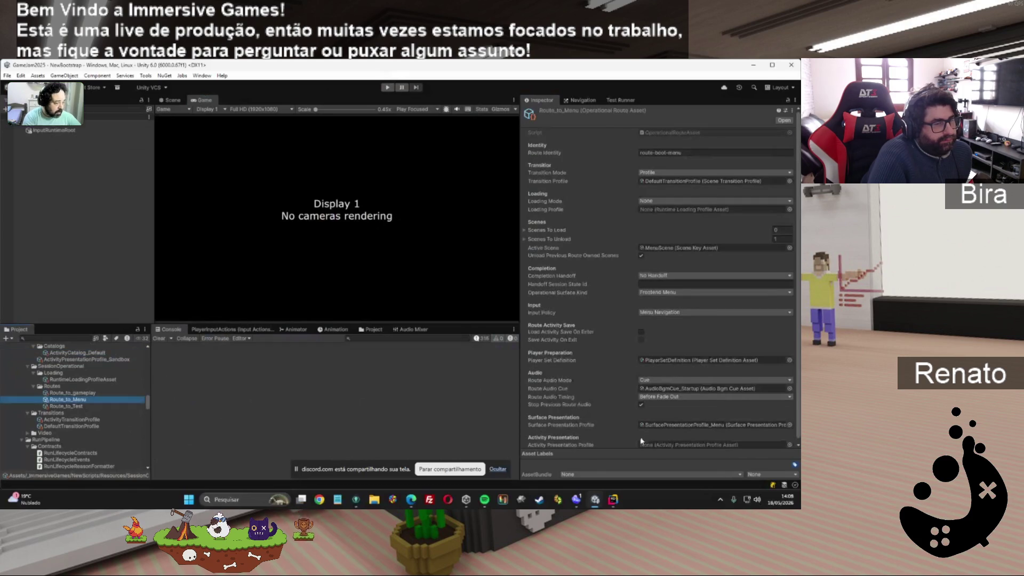
scroll(635, 440, down, 1)
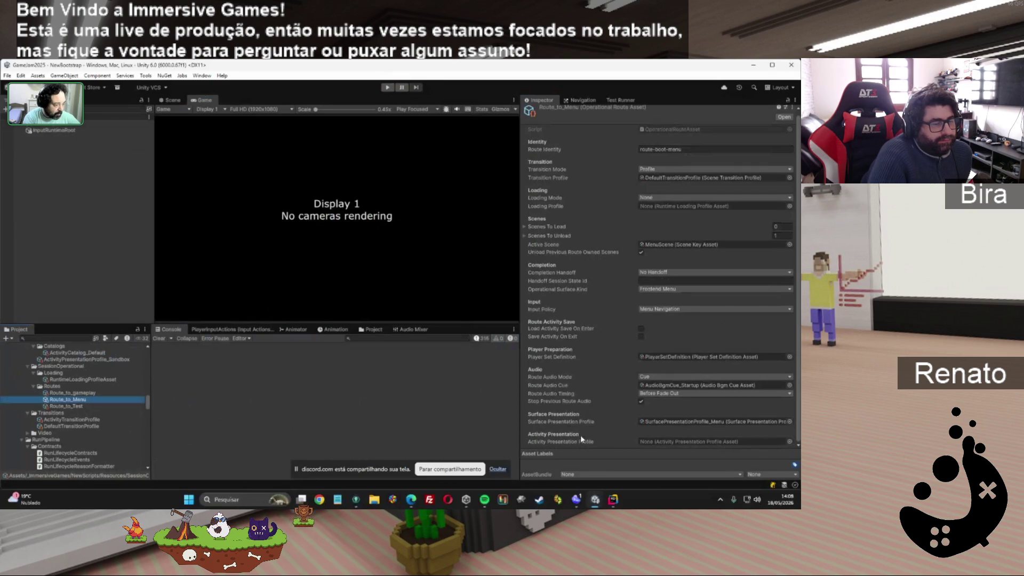
Review SurfacePresentationProfile_Menu from Route_to_Menu, then switch to the Route_to_gameplay route asset.
click(674, 422)
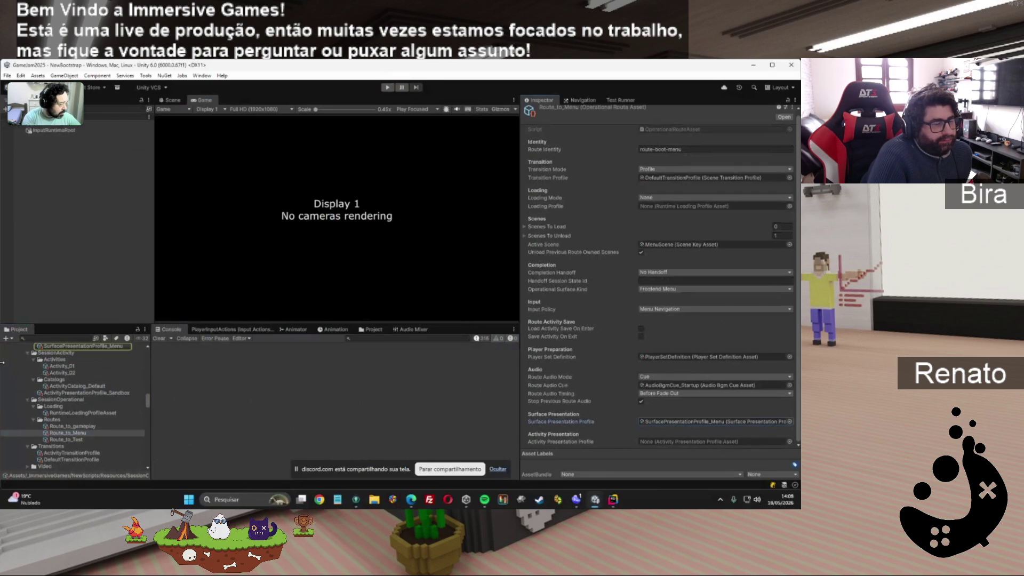
click(58, 348)
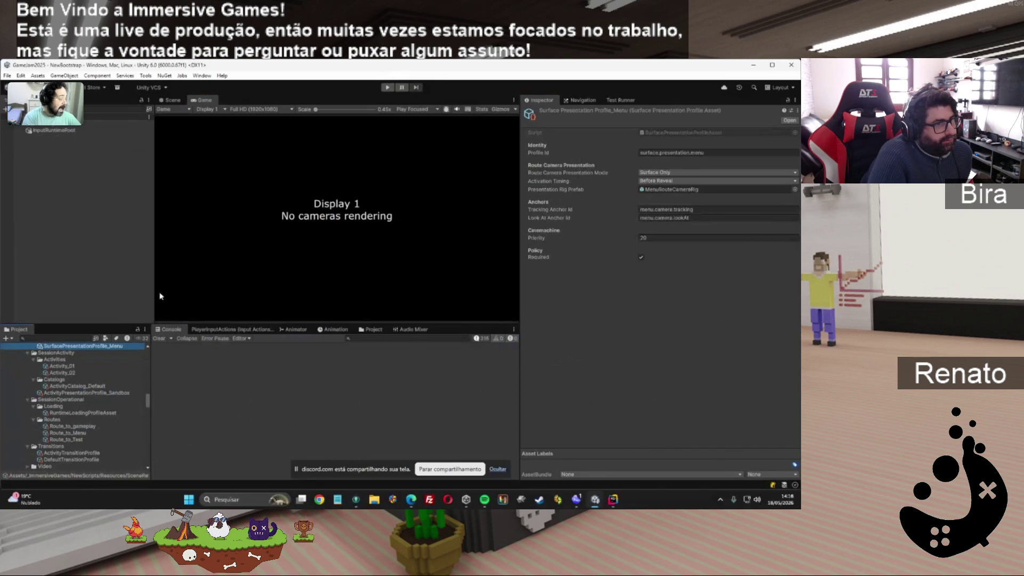
scroll(103, 407, up, 3)
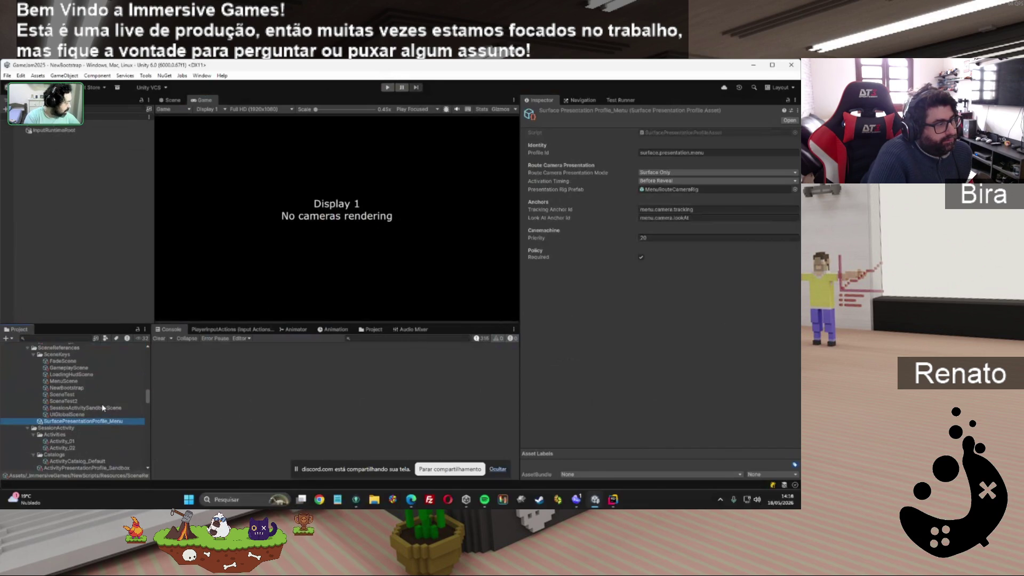
scroll(104, 410, up, 10)
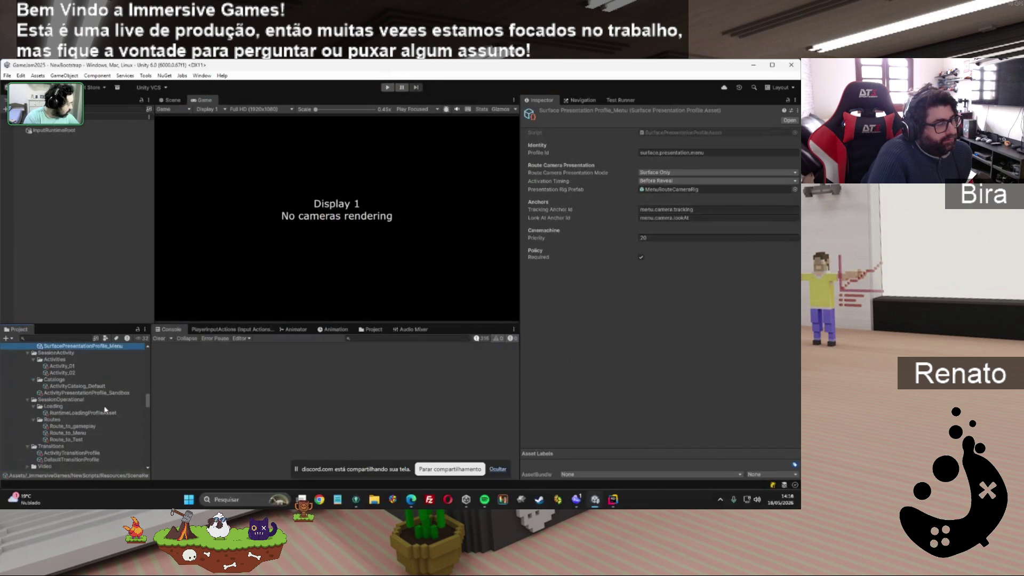
scroll(104, 409, up, 5)
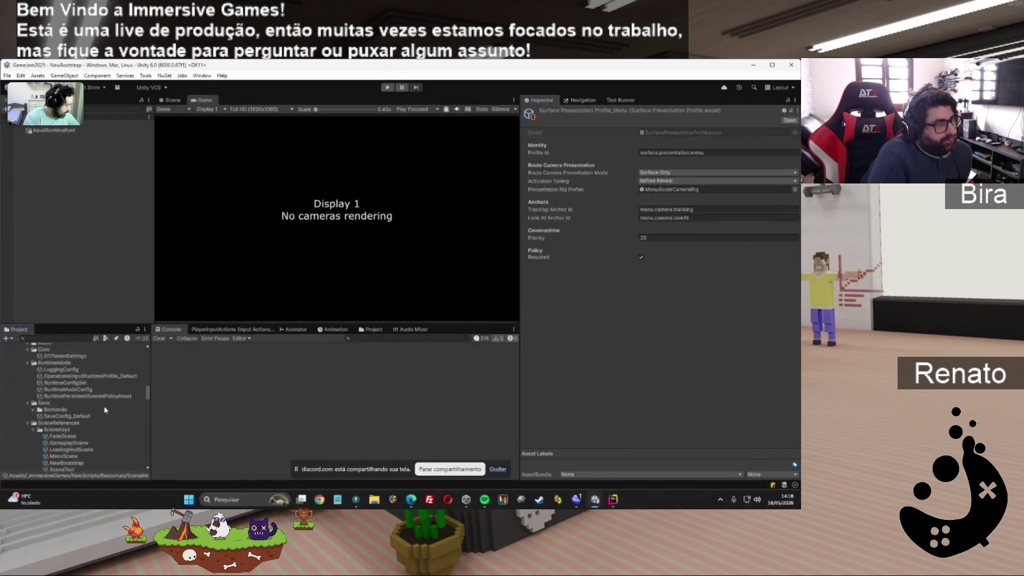
scroll(97, 420, down, 7)
scroll(98, 424, down, 2)
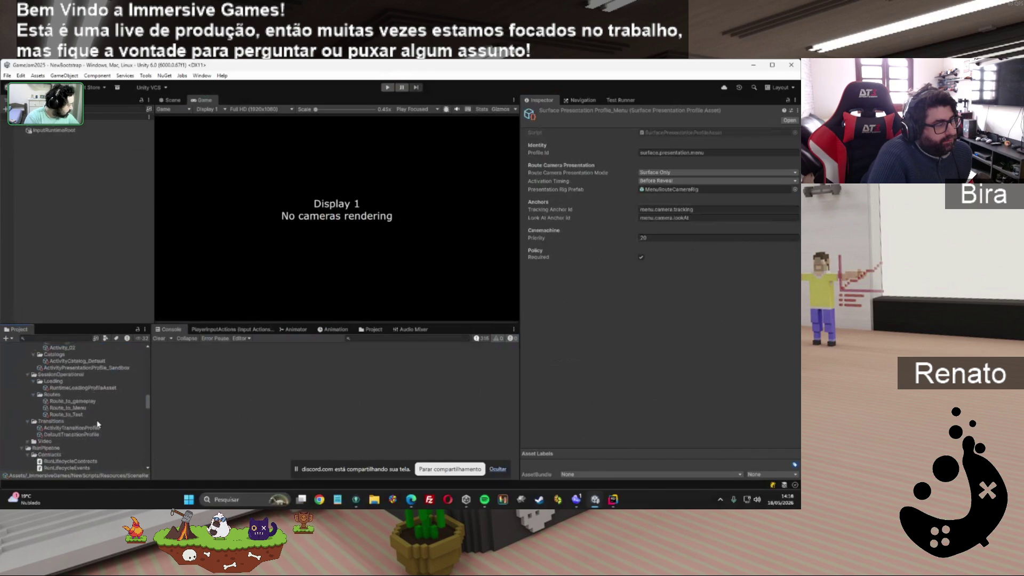
click(68, 407)
click(51, 400)
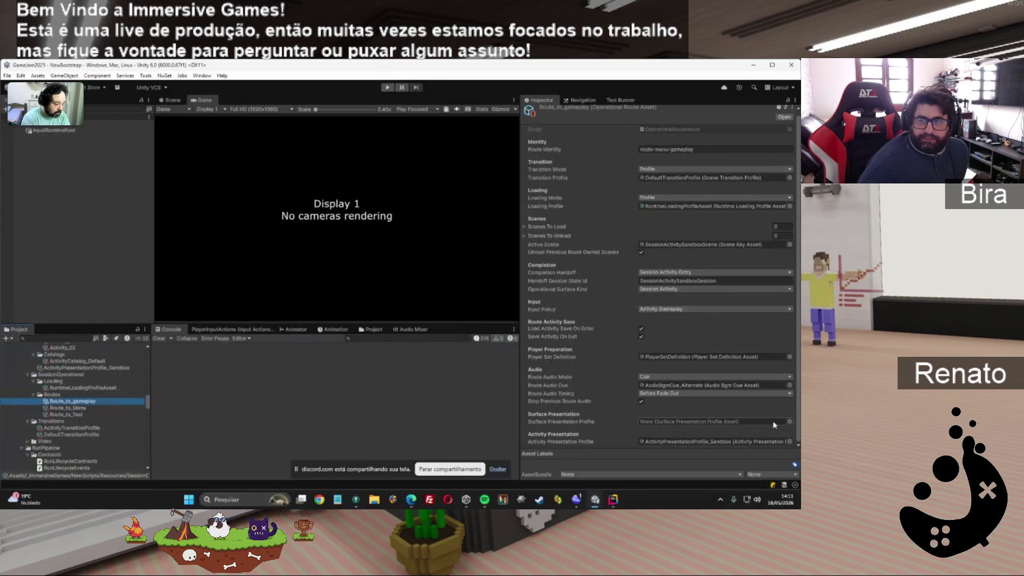
Assign SurfacePresentationProfile_Menu to Route_to_gameplay's Surface Presentation Profile and open that profile asset.
click(789, 421)
click(630, 317)
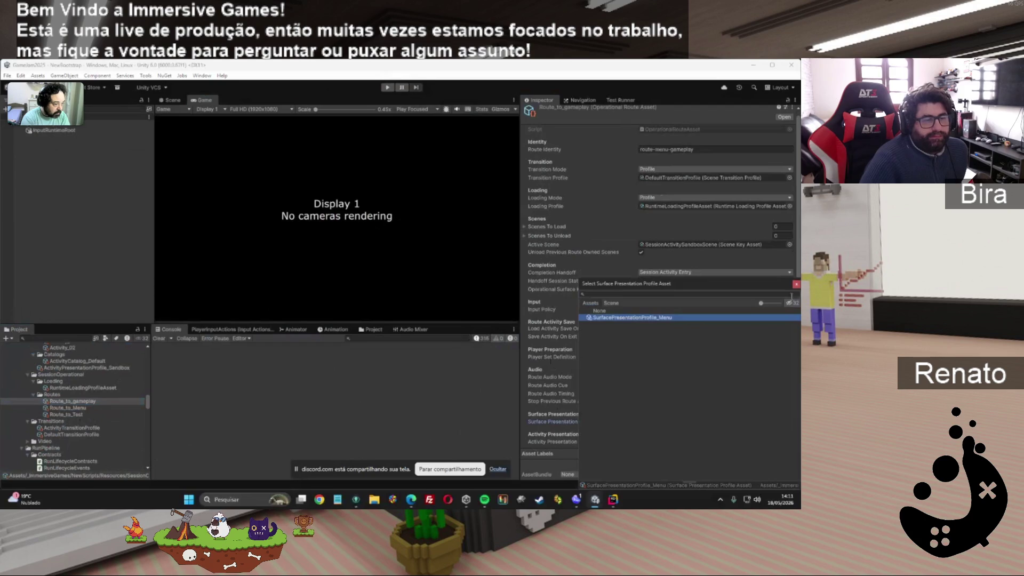
key(Return)
click(709, 421)
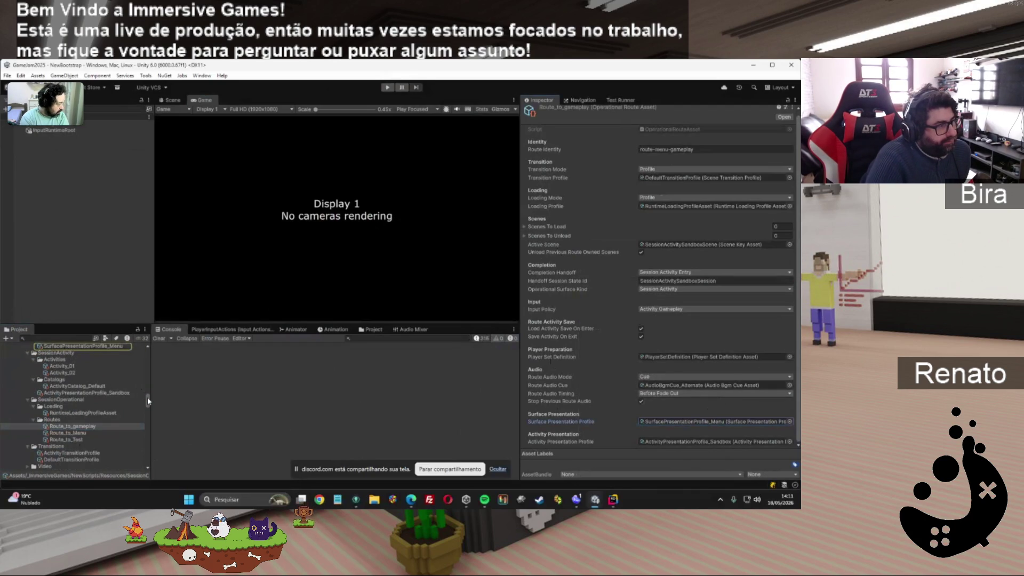
scroll(140, 398, up, 3)
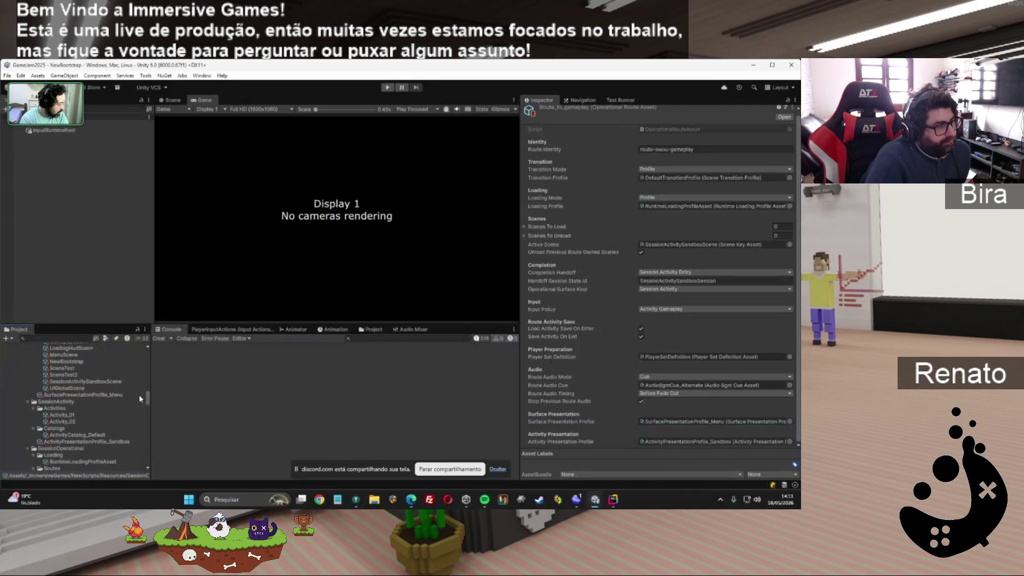
click(105, 396)
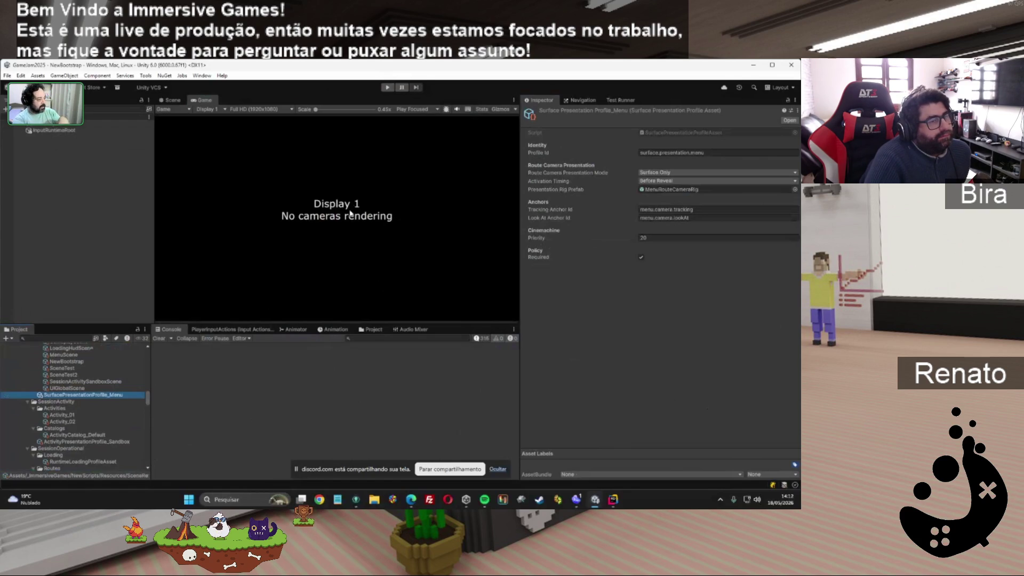
Enter play mode and unpause so the All You Can Devour title menu runs.
click(386, 88)
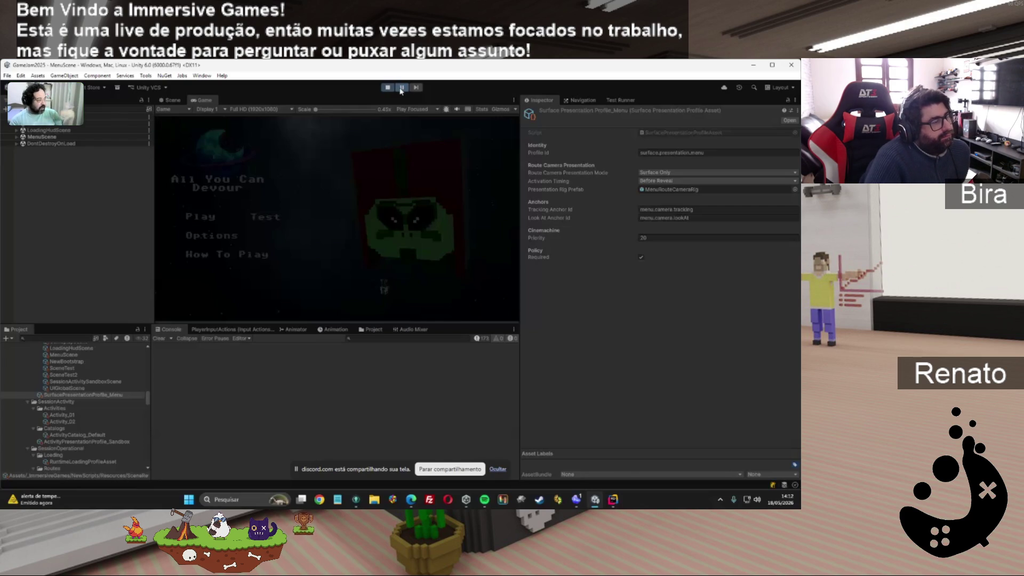
click(402, 89)
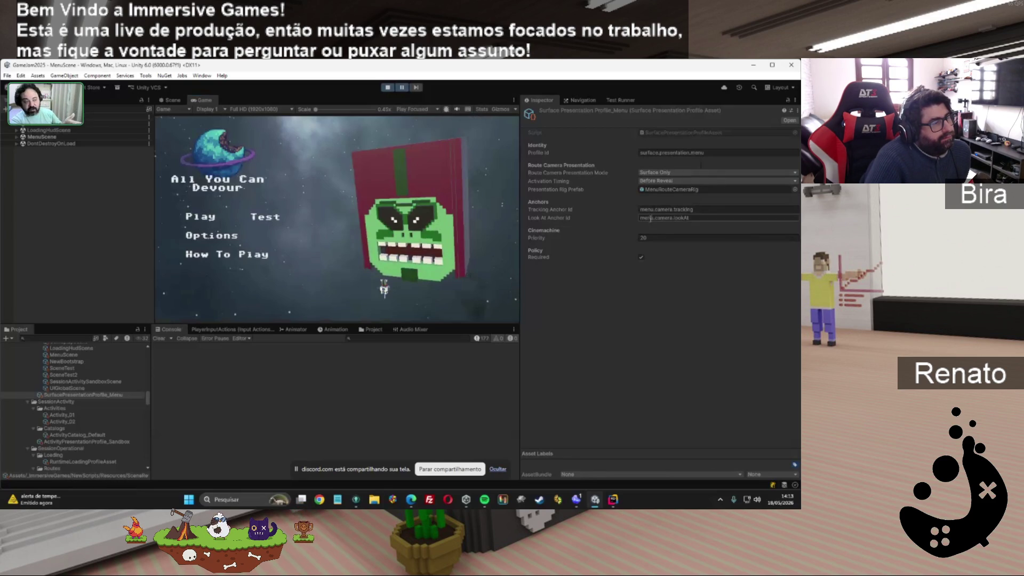
Open the profile's MenuRouteCameraRig prefab and review its Cinemachine Camera with vertical FOV 40.
click(696, 156)
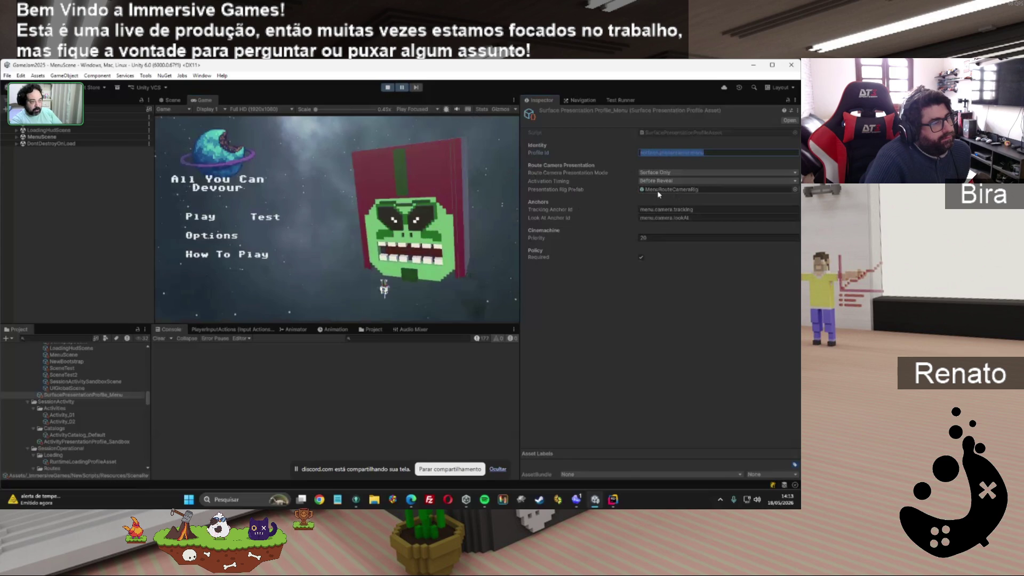
click(682, 189)
click(79, 468)
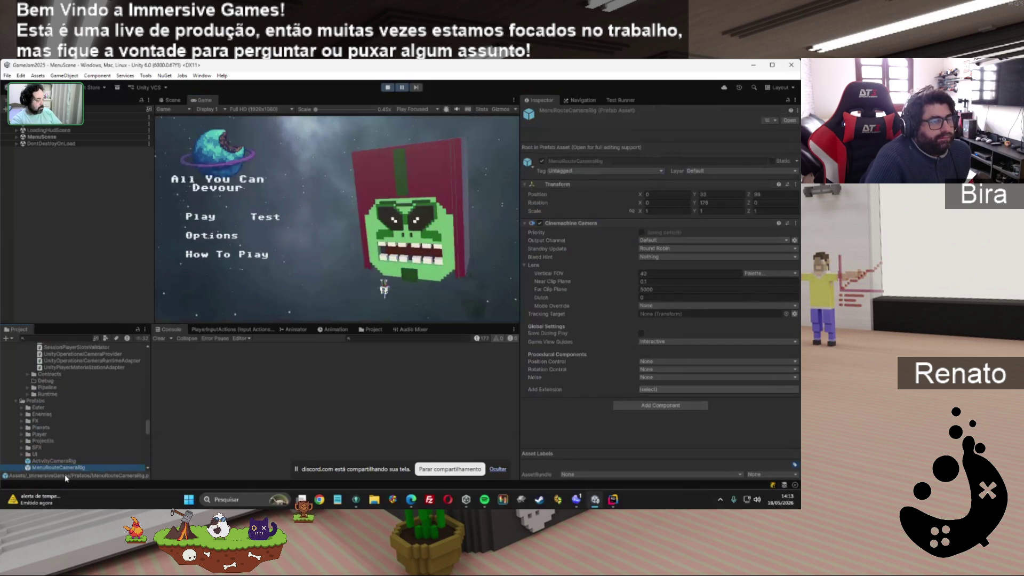
scroll(108, 424, down, 10)
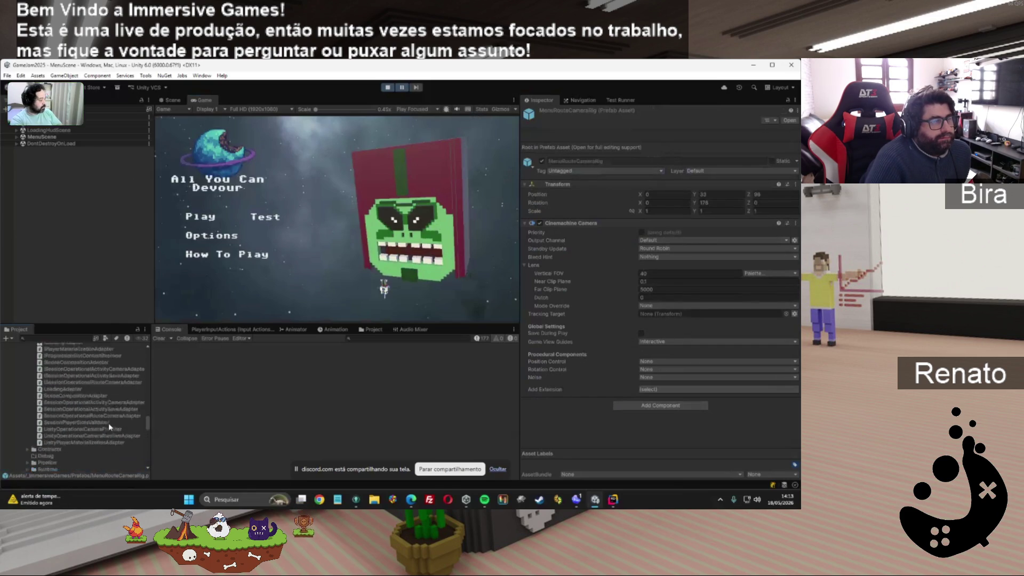
scroll(109, 425, up, 3)
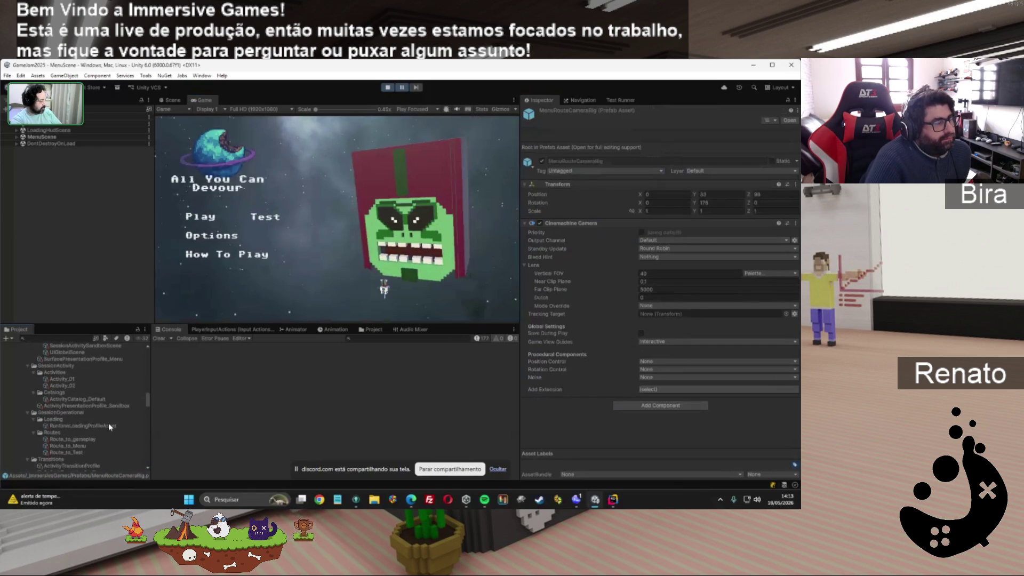
Reopen the menu route's surface presentation profile and keep Activation Timing at Before Reveal.
click(72, 396)
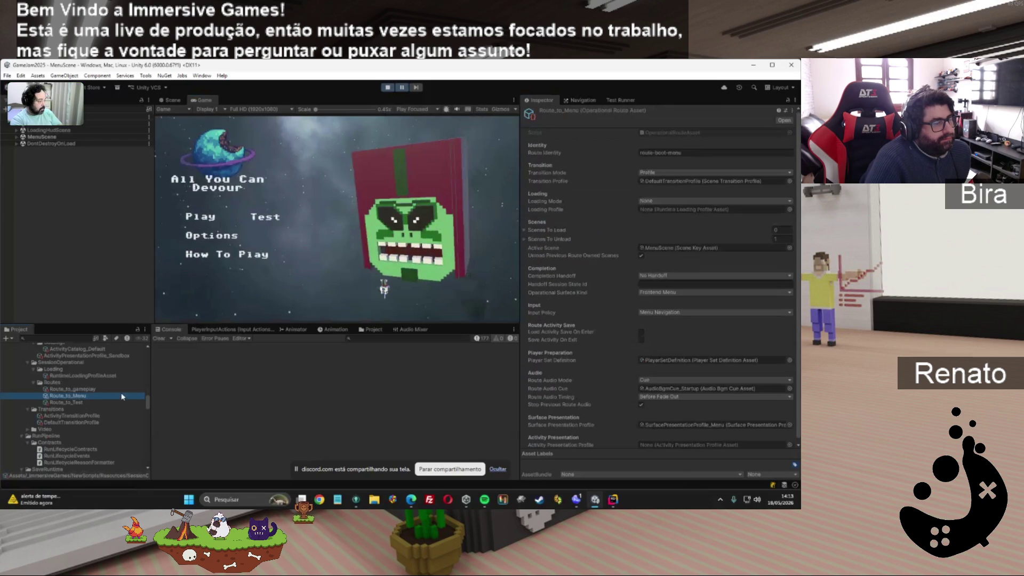
double_click(688, 425)
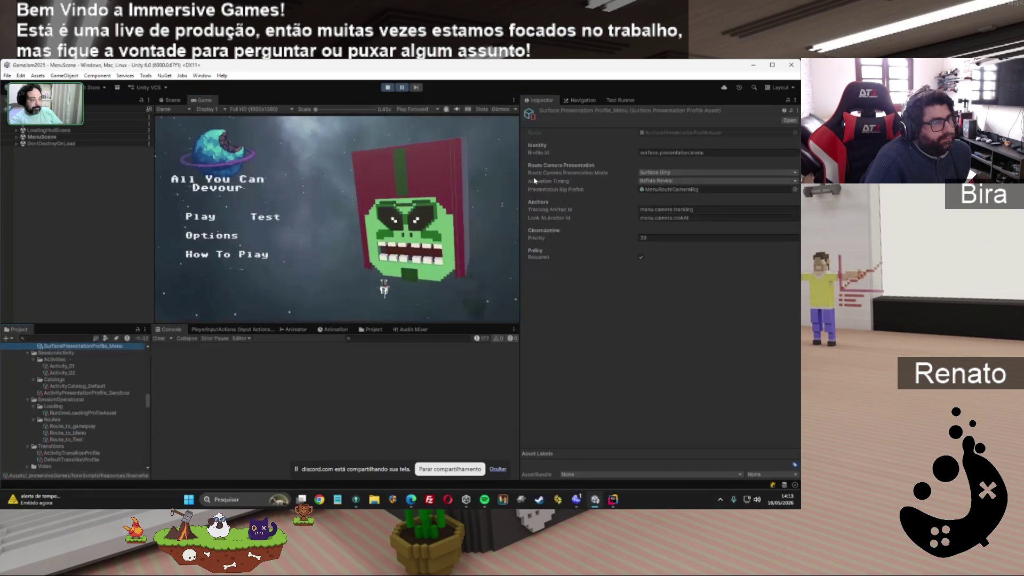
click(677, 180)
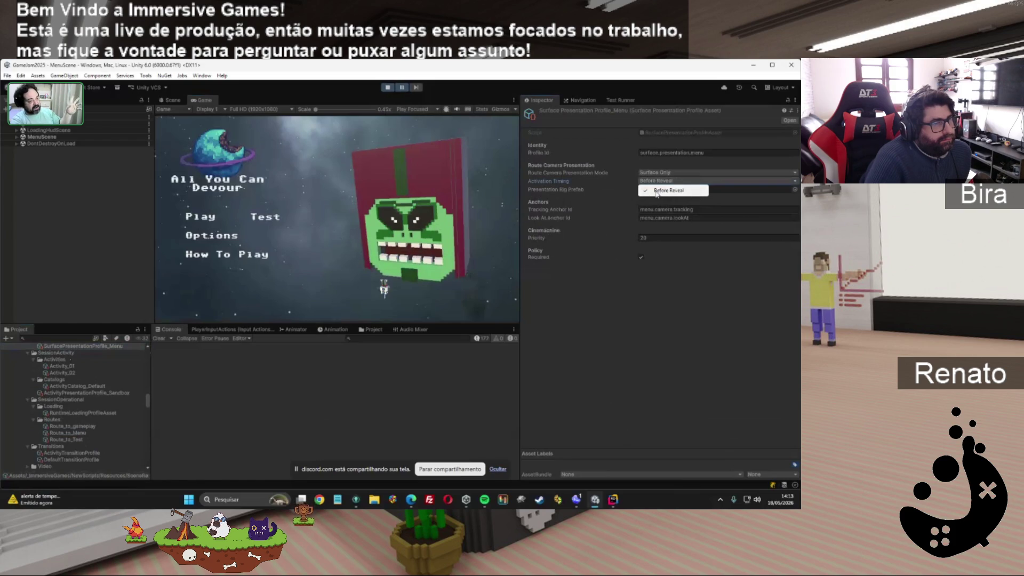
click(619, 338)
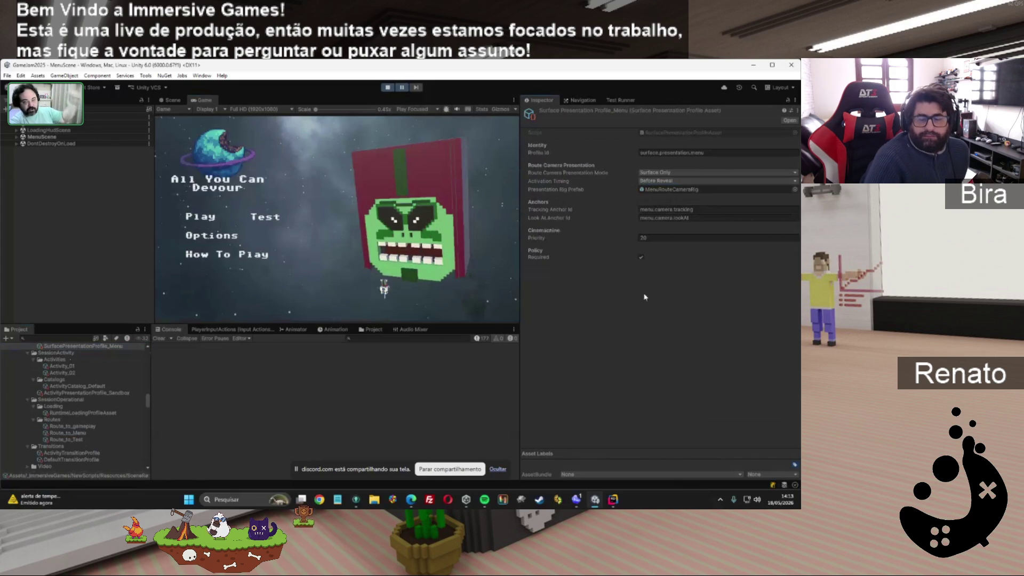
click(679, 179)
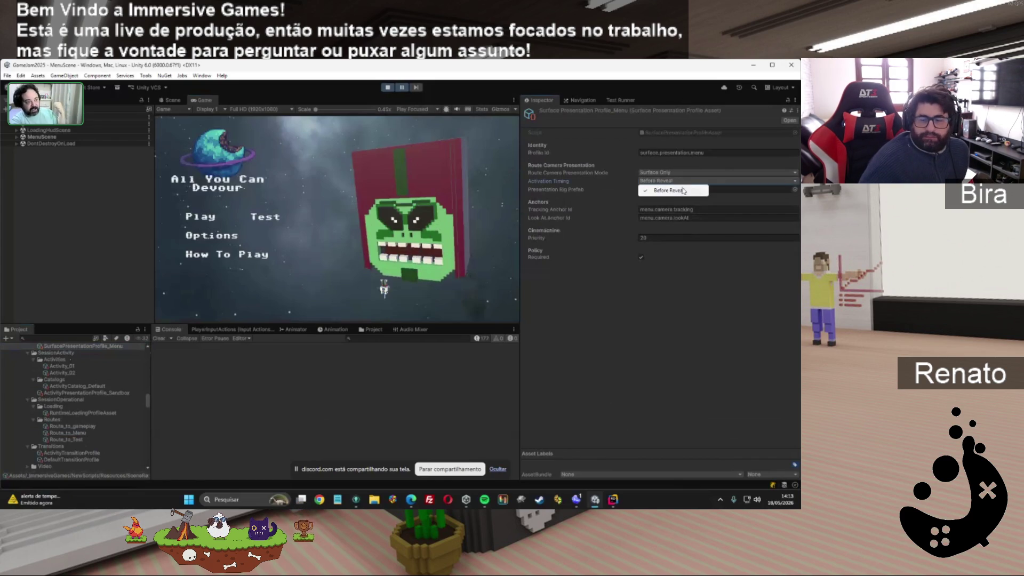
click(744, 190)
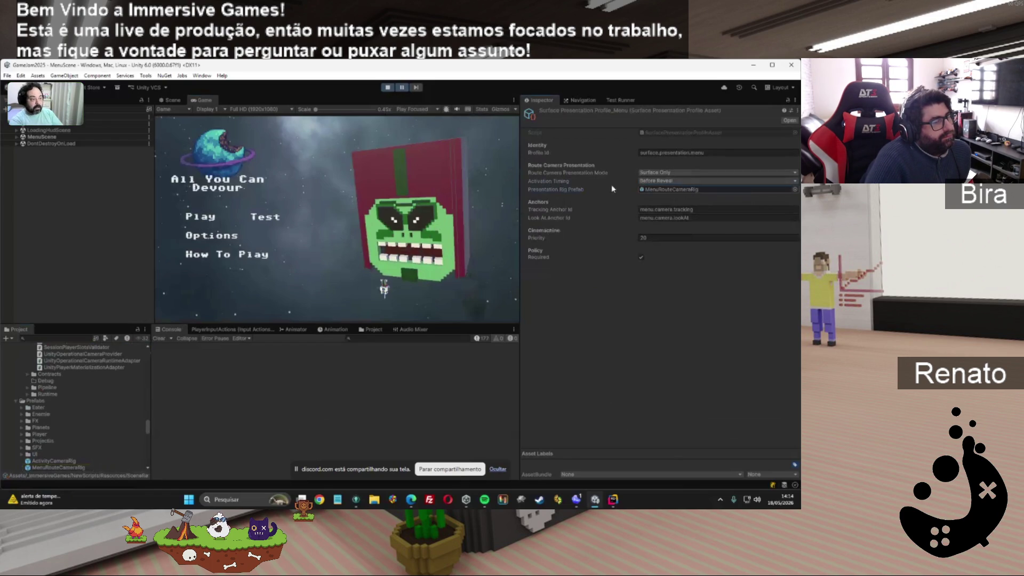
Check the menu.camera.tracking and menu.camera.lookAt anchor ids, then expand MenuScene in the Hierarchy.
drag(689, 209, 635, 208)
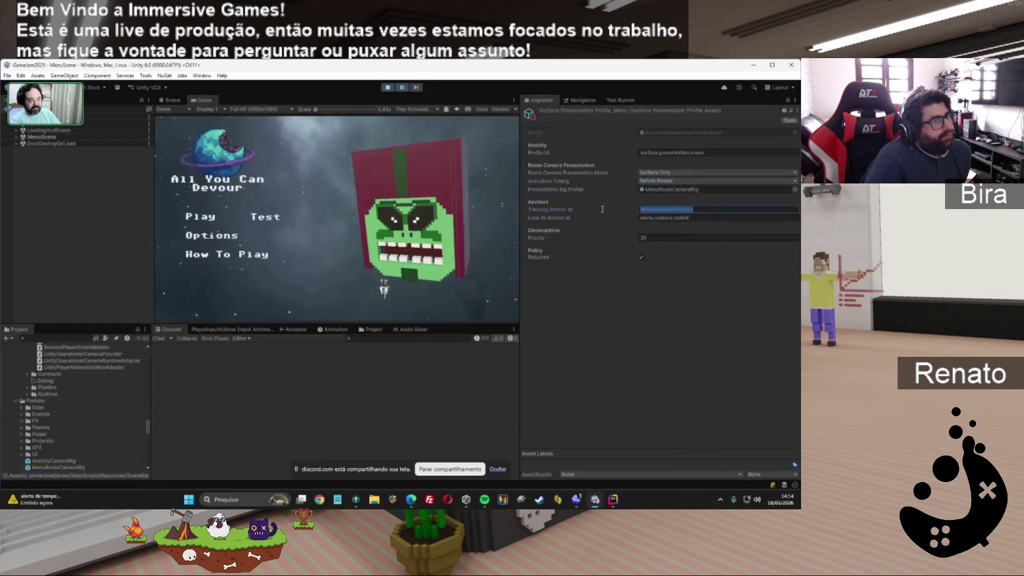
drag(688, 217, 646, 216)
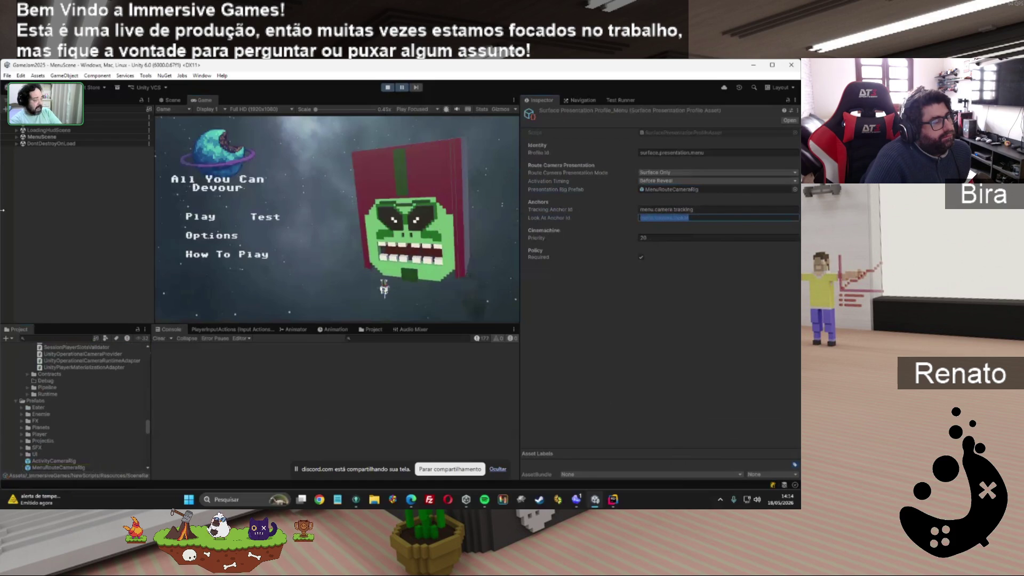
click(16, 136)
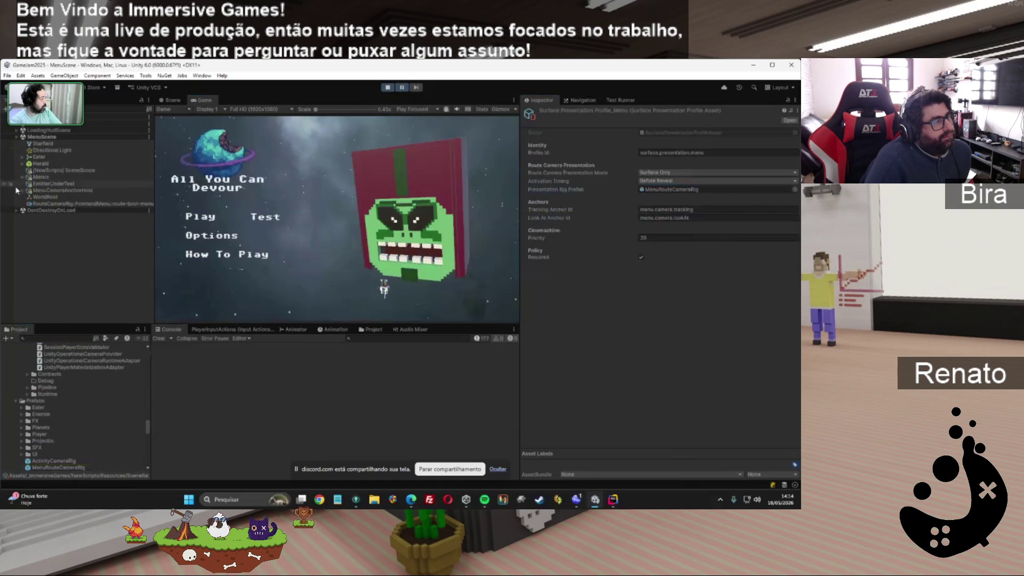
Inspect MenuCameraAnchorHost's menu.camera.tracking and menu.camera.lookAt anchor ids and locate their anchor objects.
click(83, 191)
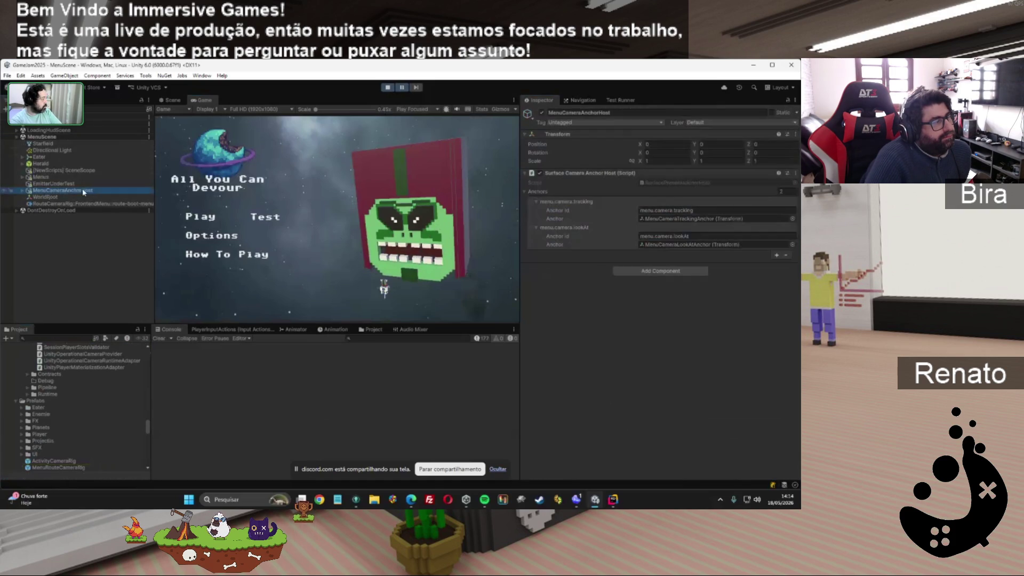
click(688, 212)
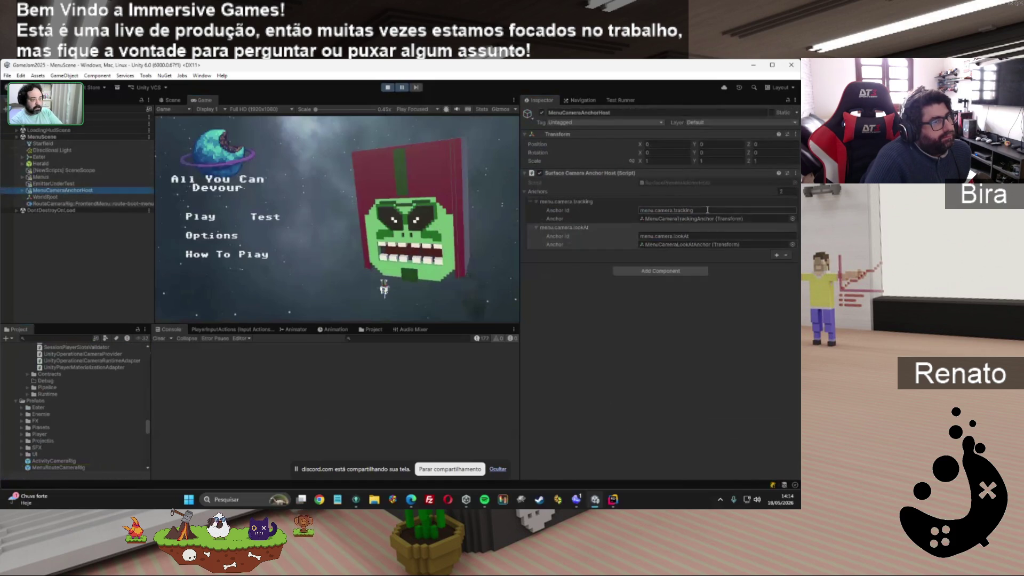
click(697, 210)
double_click(702, 209)
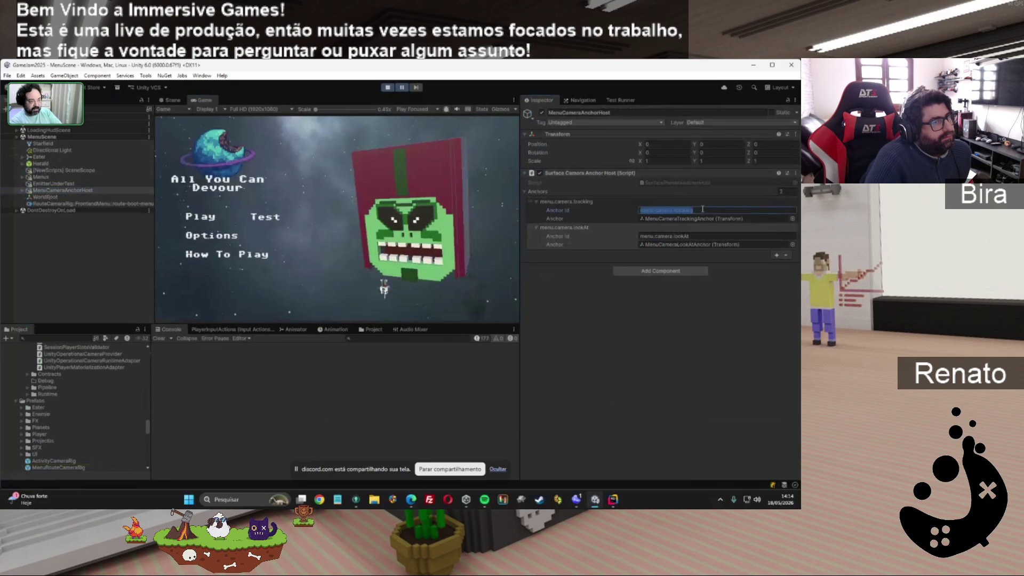
drag(689, 236, 654, 234)
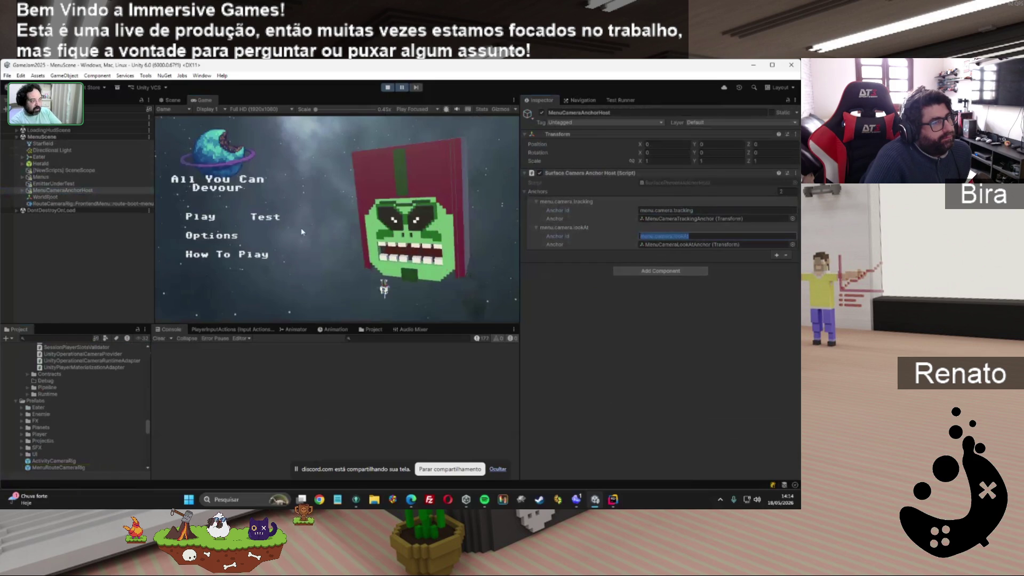
click(745, 245)
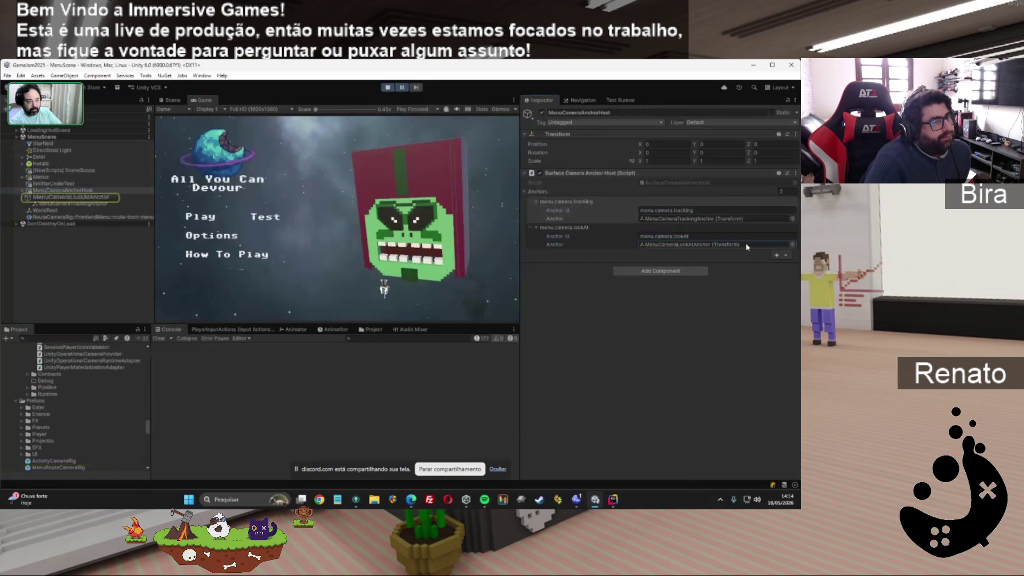
click(684, 218)
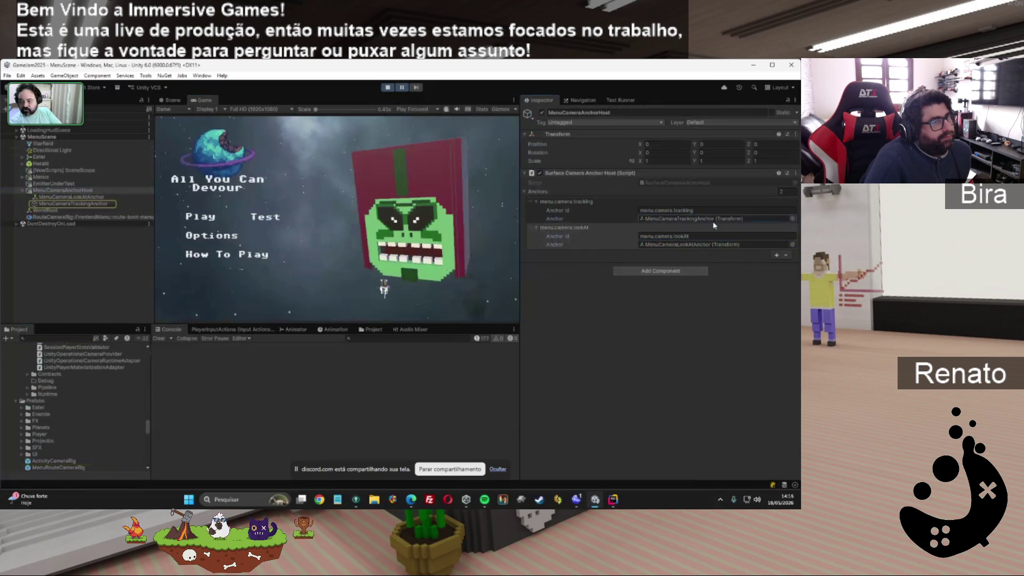
click(661, 236)
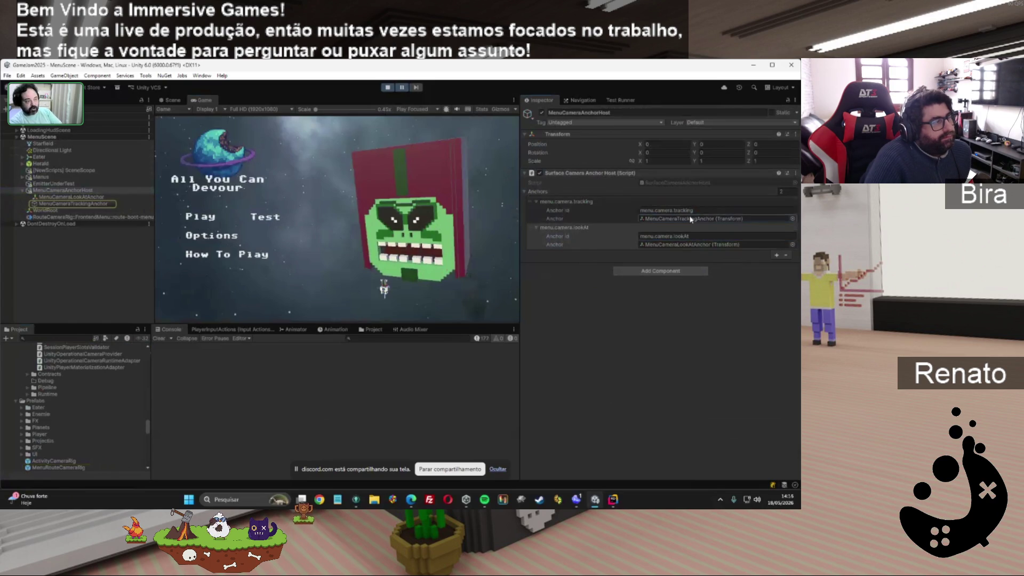
click(723, 222)
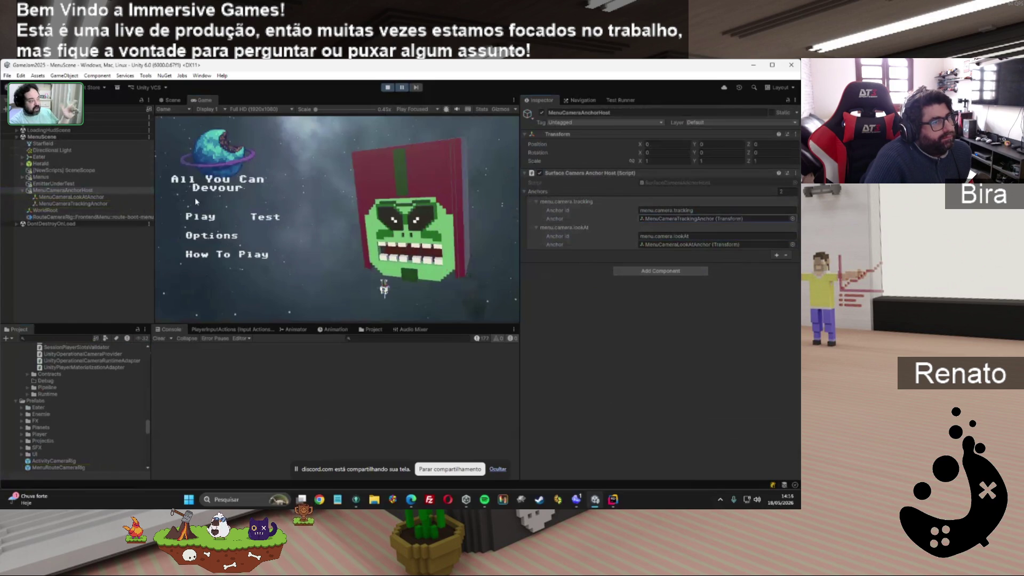
Step through MenuCameraAnchorHost, MenuCameraLookAtAnchor and MenuCameraTrackingAnchor in MenuScene.
click(36, 137)
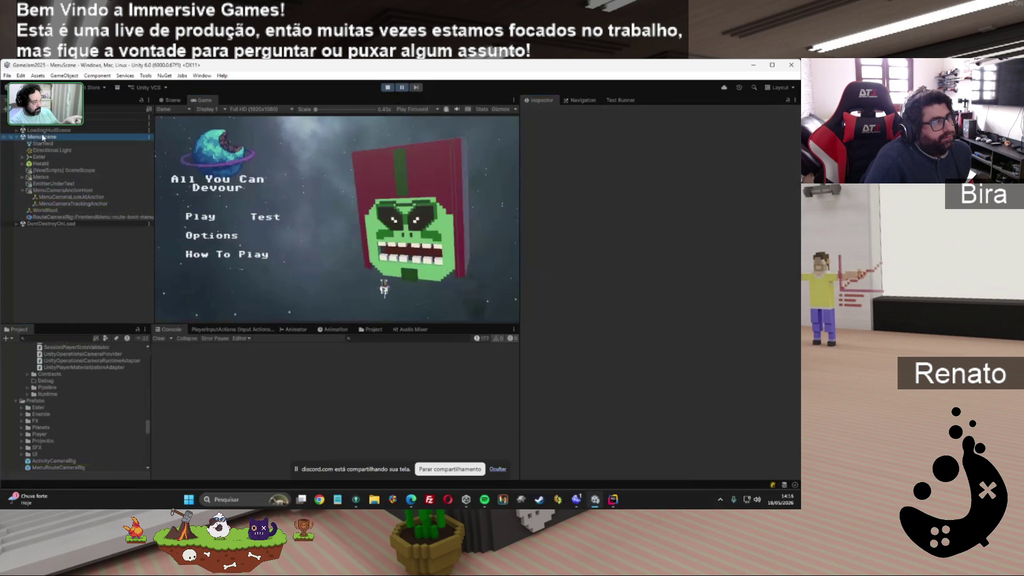
click(49, 191)
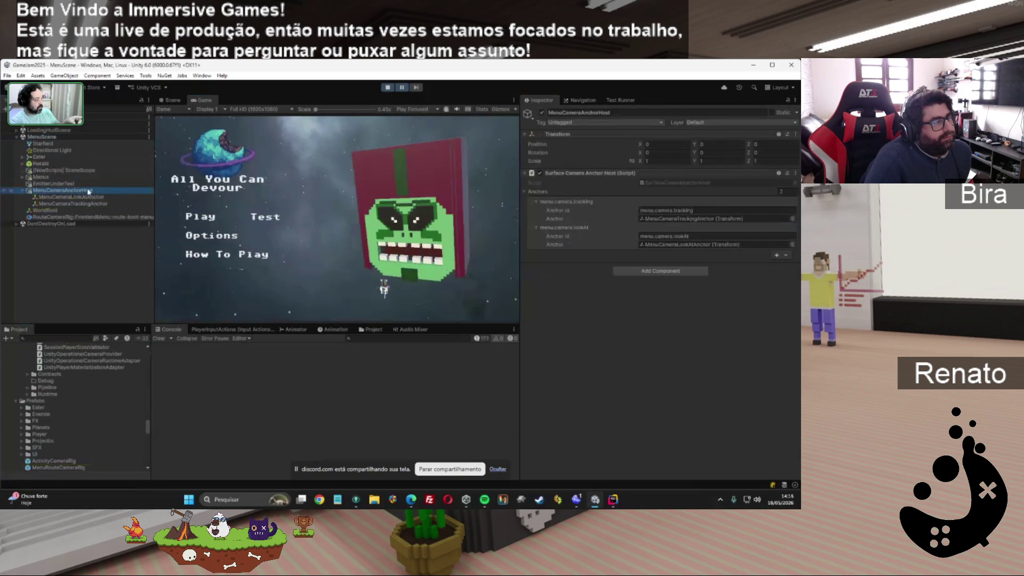
click(80, 197)
click(74, 204)
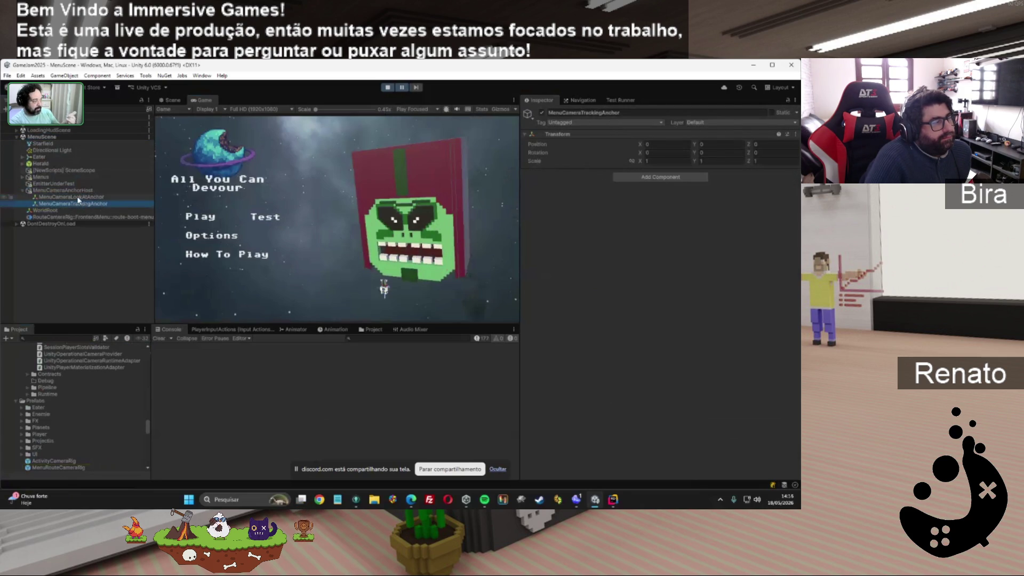
click(78, 191)
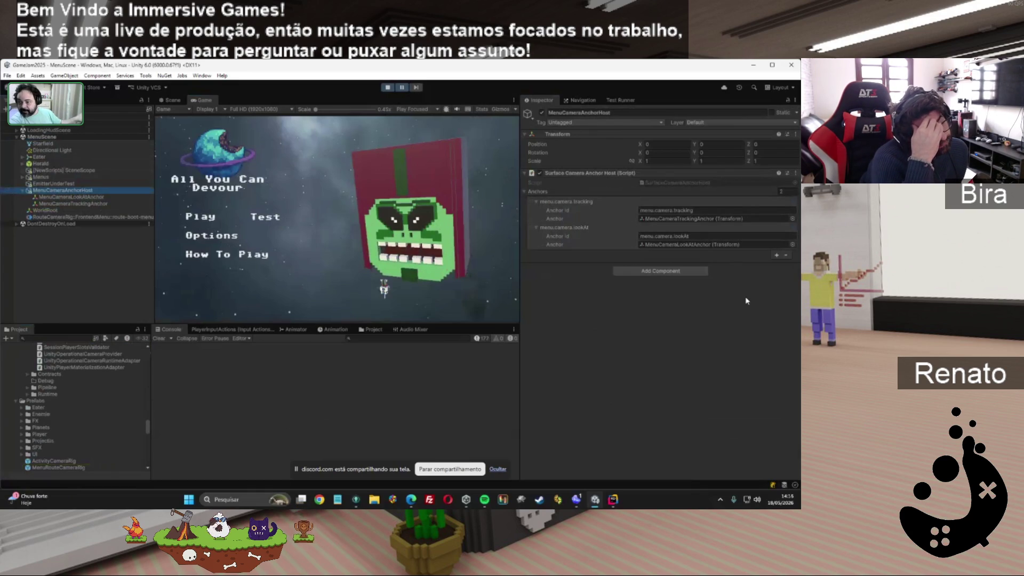
Recheck the host's anchor entries and tracking anchor object, then start the Test route from the game menu.
click(632, 213)
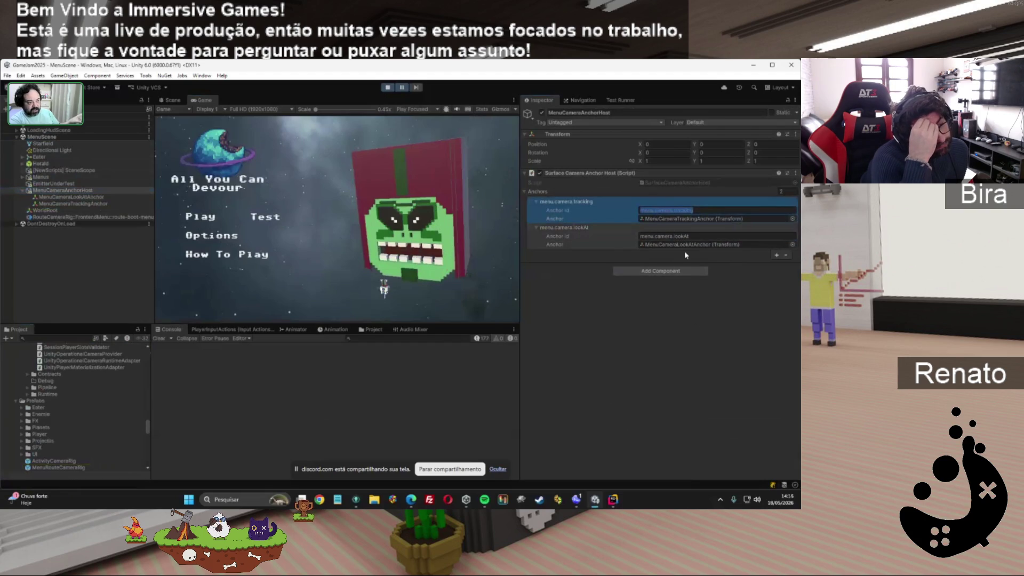
click(693, 234)
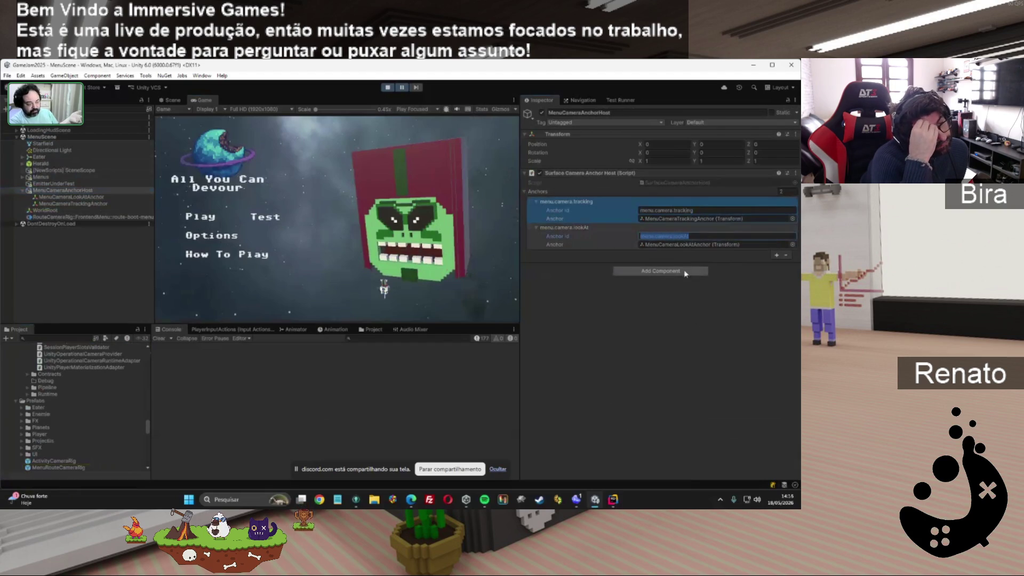
click(703, 209)
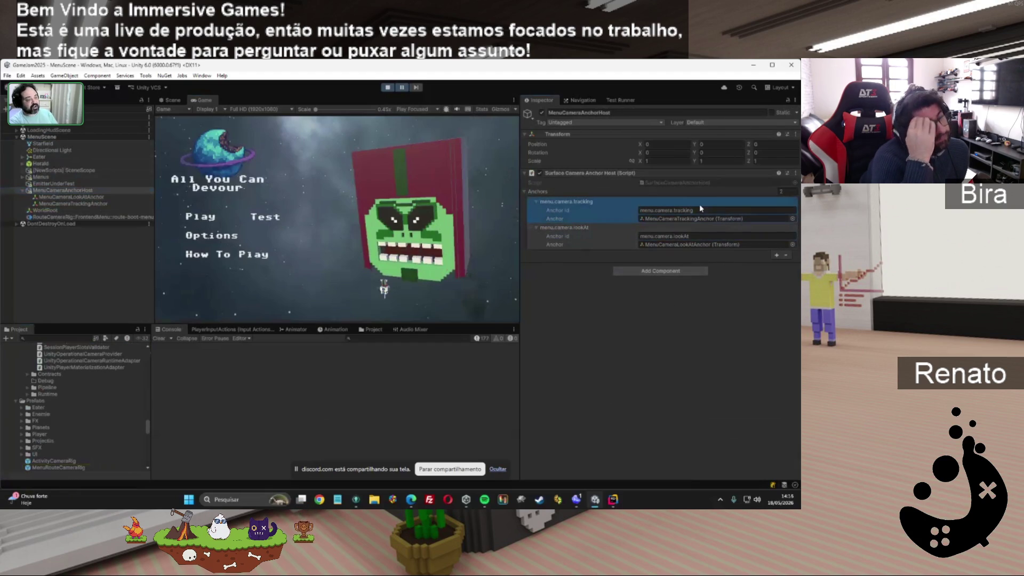
click(686, 236)
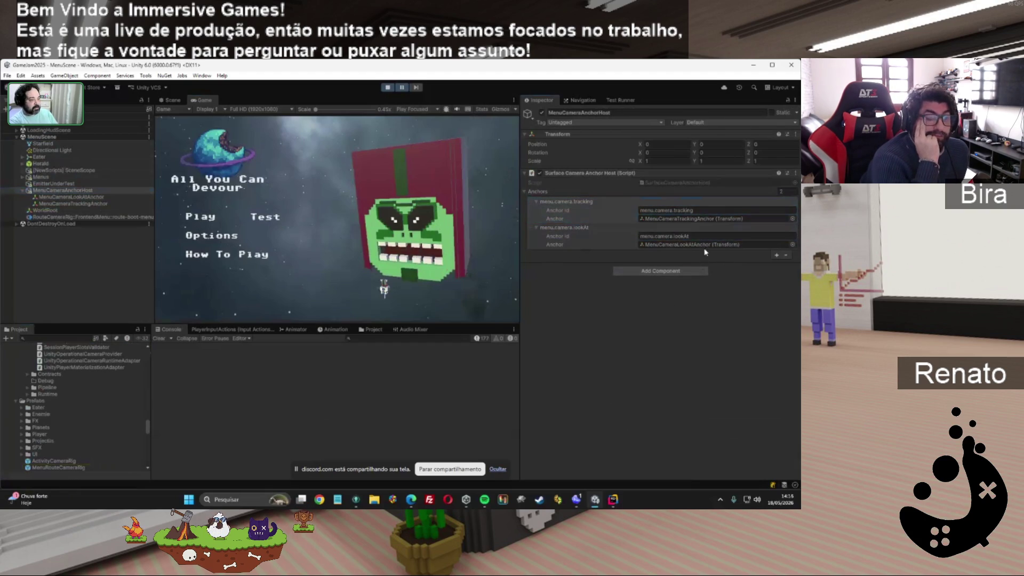
key(shift+Tab)
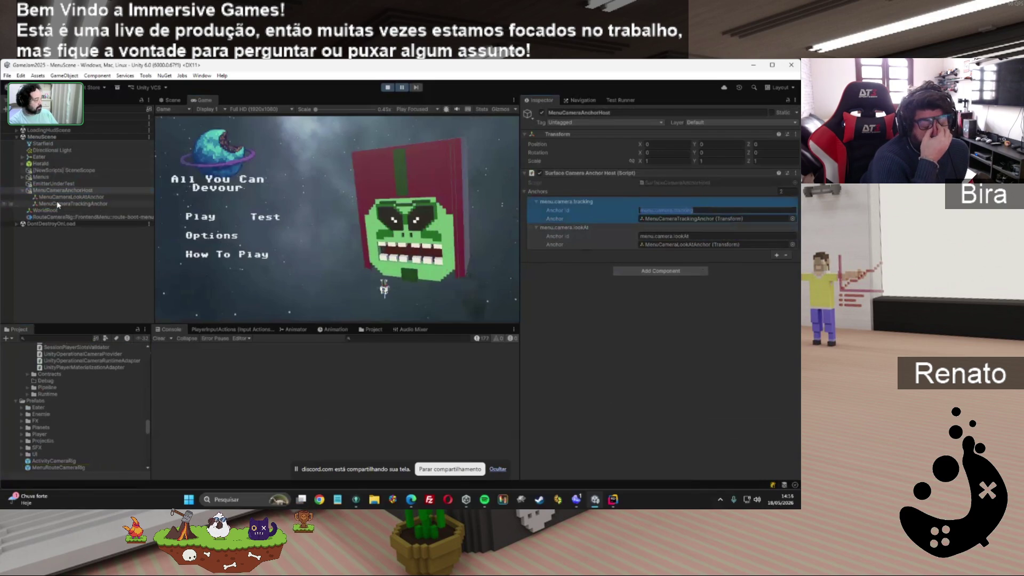
click(60, 204)
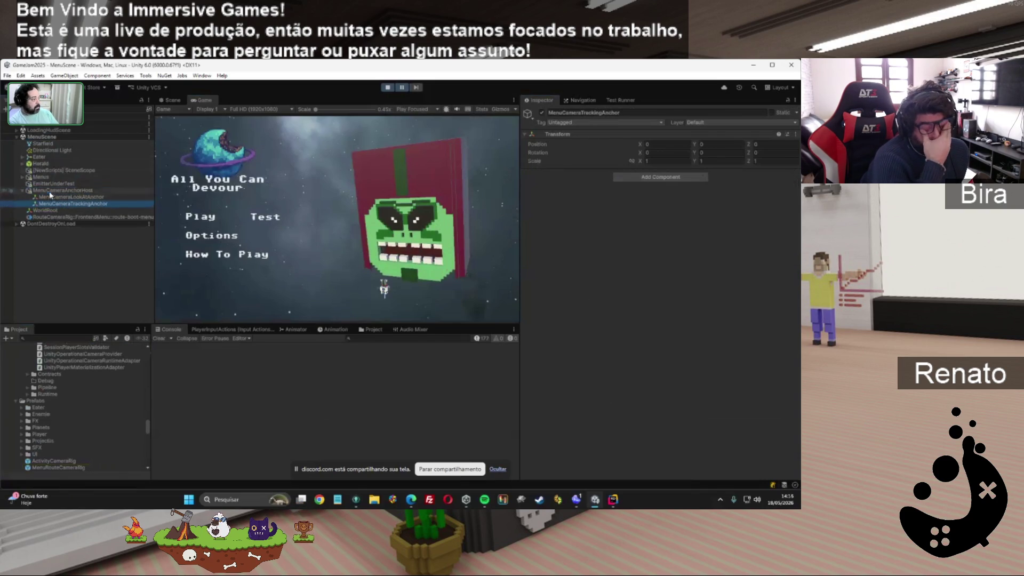
click(58, 190)
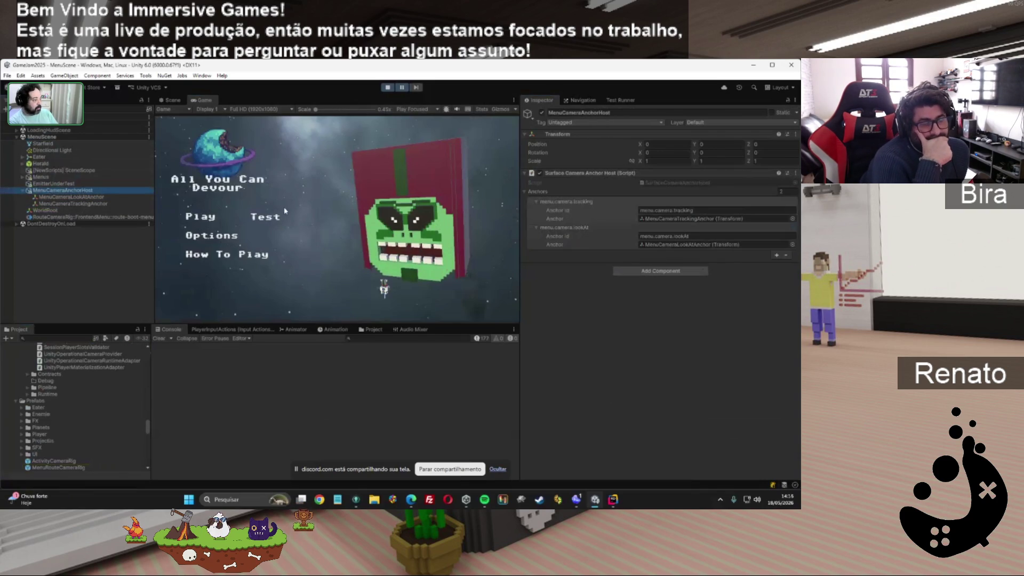
click(265, 218)
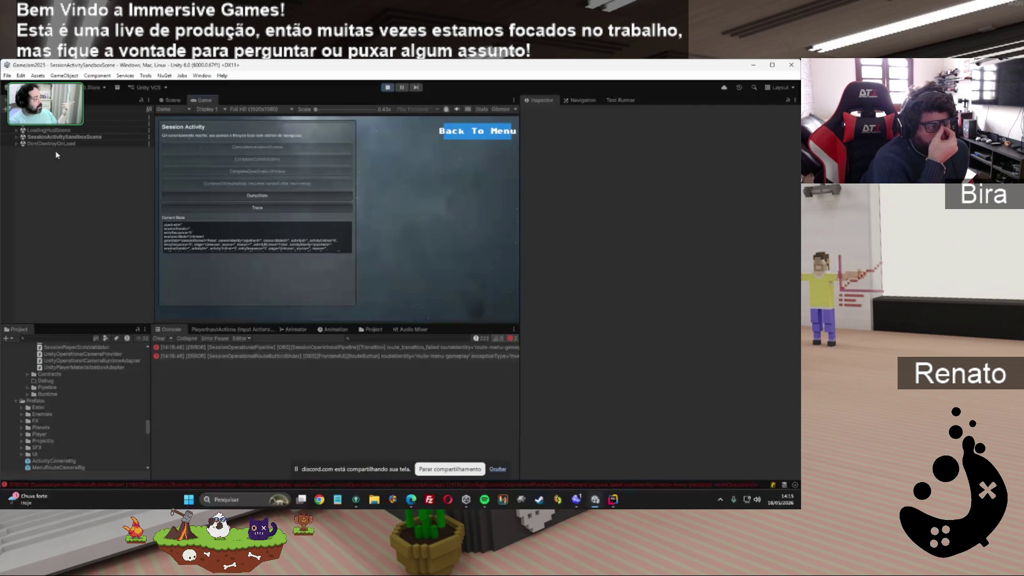
Check ActivityCameraAnchorHost's activity.camera.tracking anchor id and DontDestroyOnLoad objects, then stop play mode.
click(18, 137)
click(22, 158)
click(32, 157)
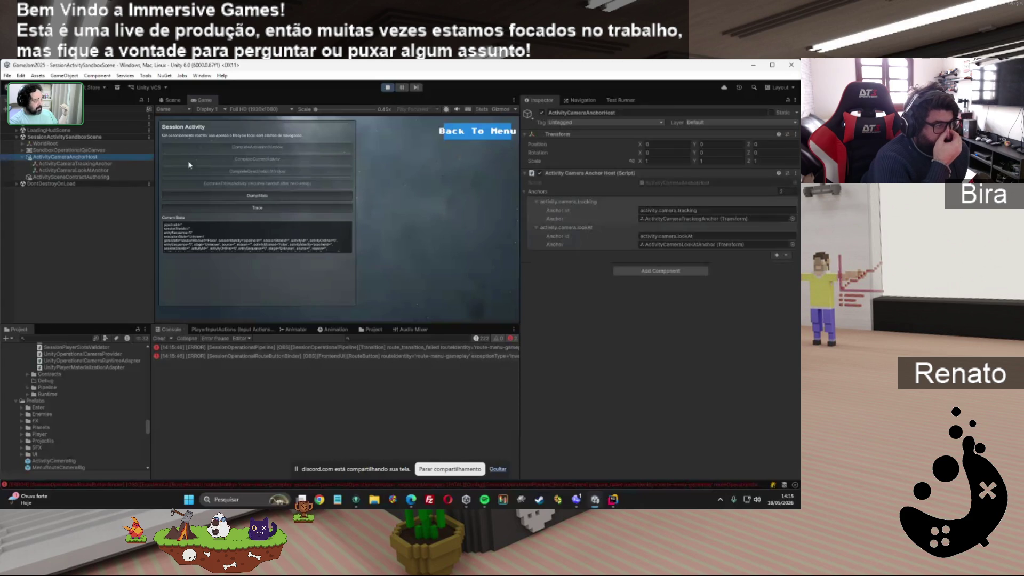
click(703, 210)
double_click(657, 211)
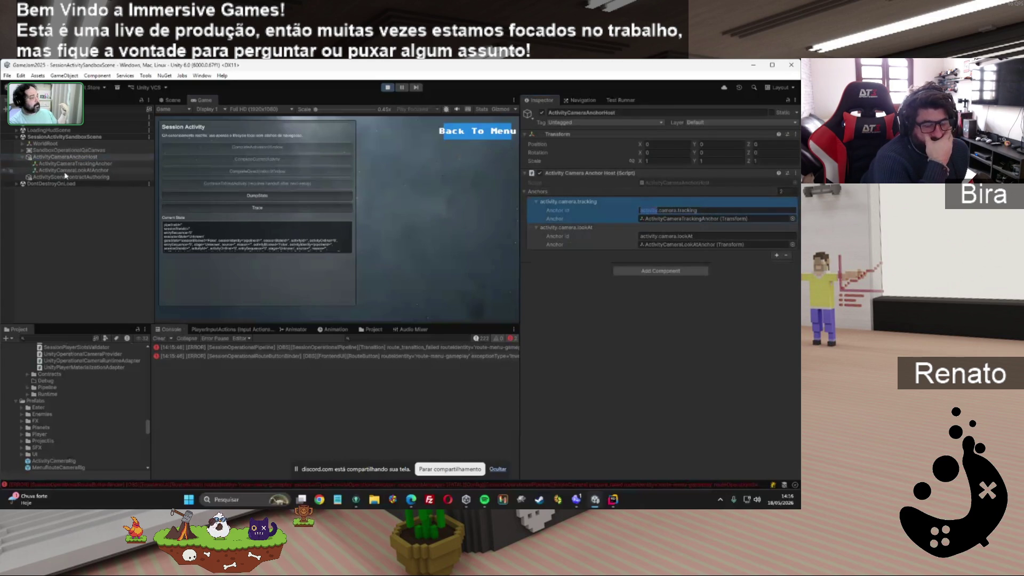
click(16, 183)
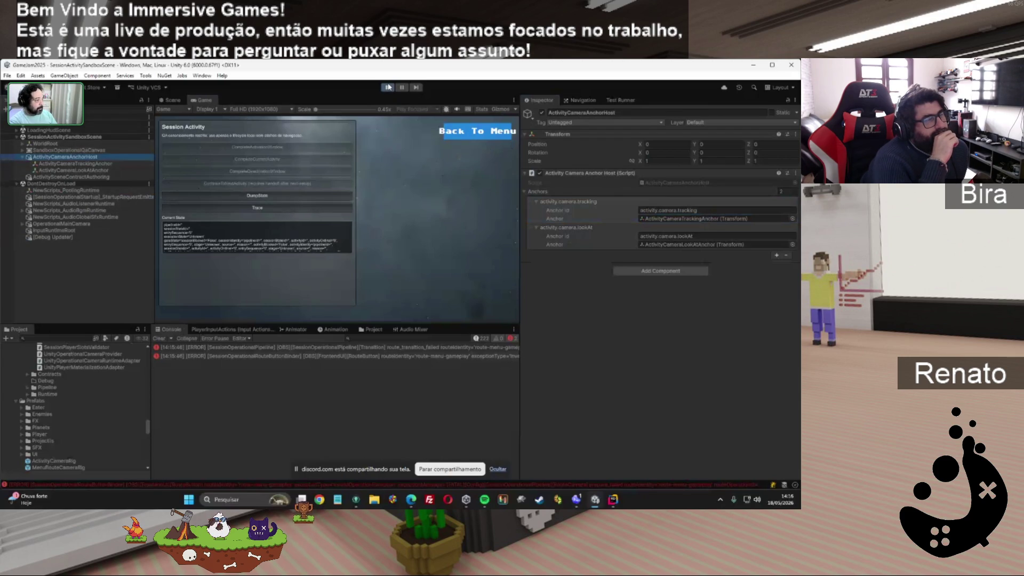
click(388, 87)
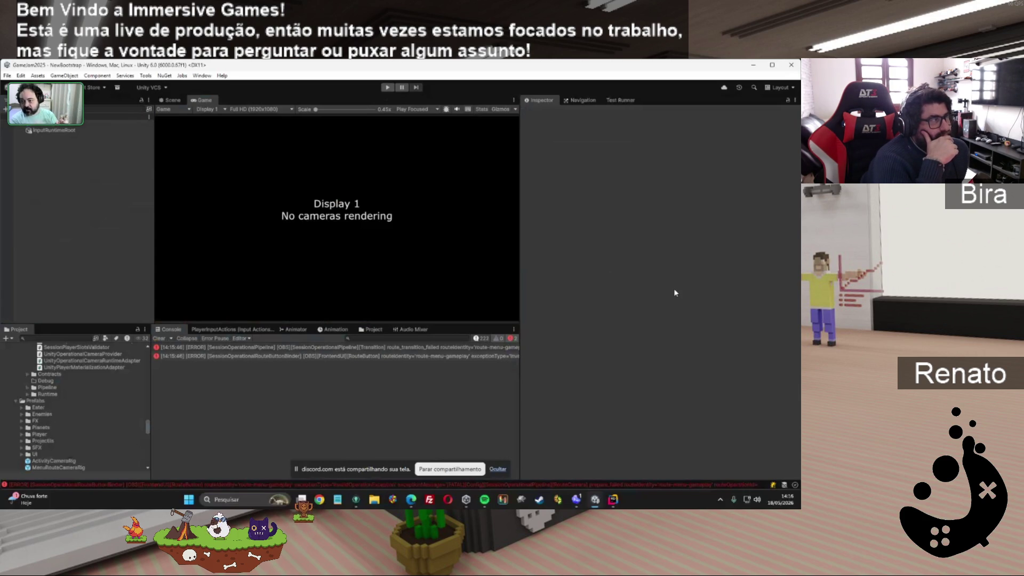
Open the OperationalMainCamera prefab, review ActivityOutputCamera, and select the operational.camera.main identity key.
scroll(68, 424, down, 3)
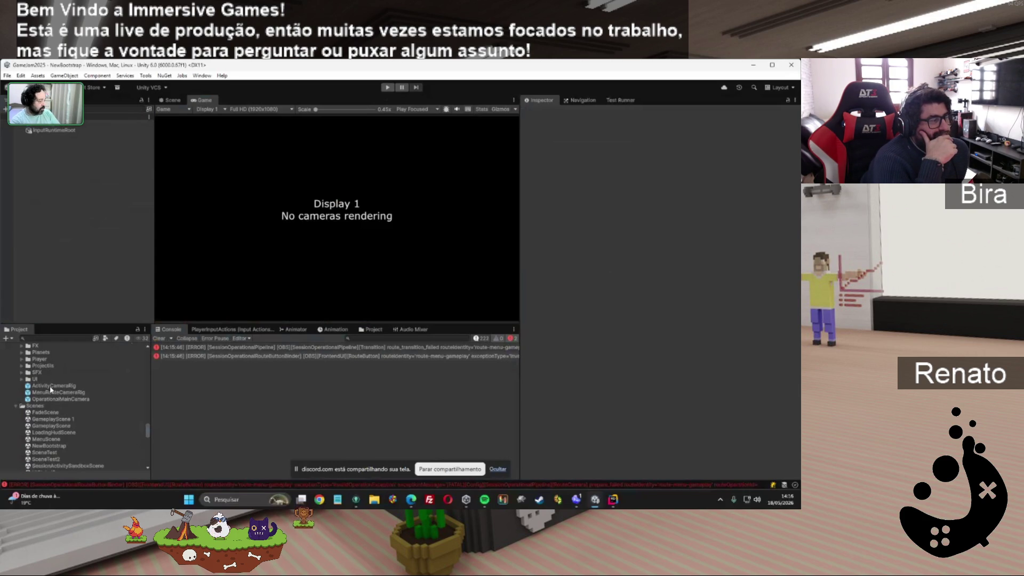
click(54, 400)
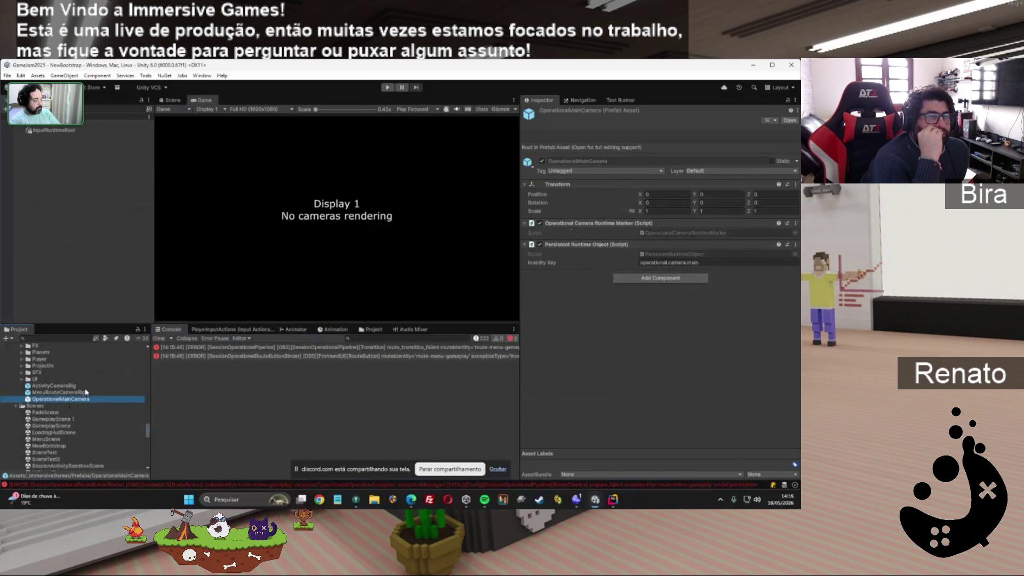
double_click(60, 399)
click(64, 134)
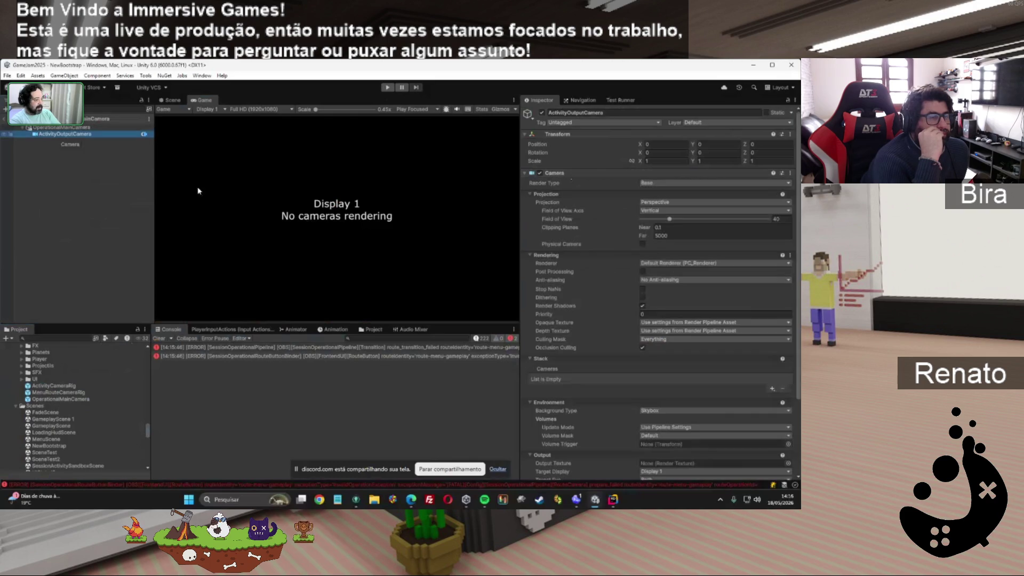
scroll(564, 267, down, 5)
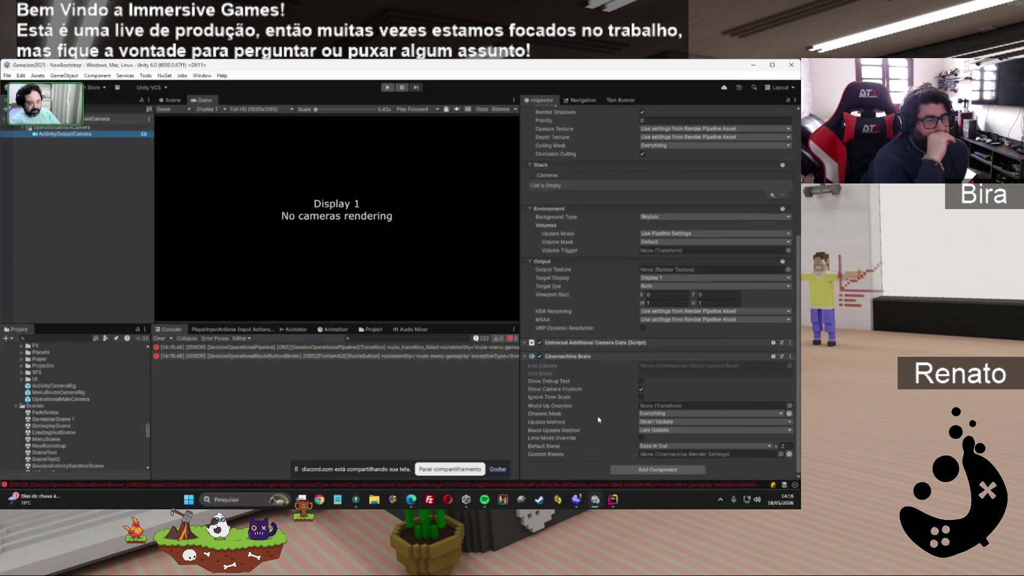
scroll(603, 339, up, 1)
scroll(602, 339, up, 3)
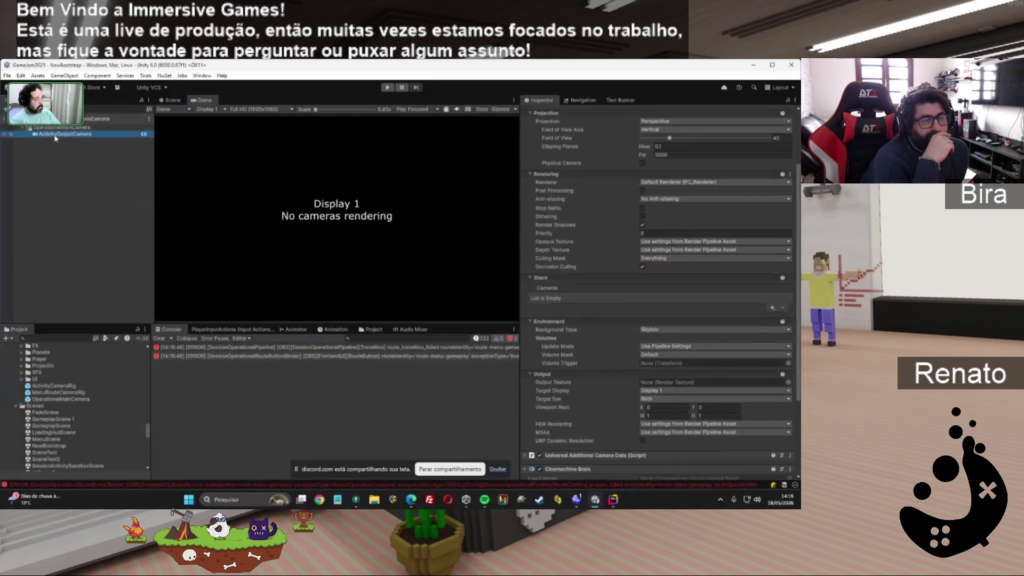
click(54, 398)
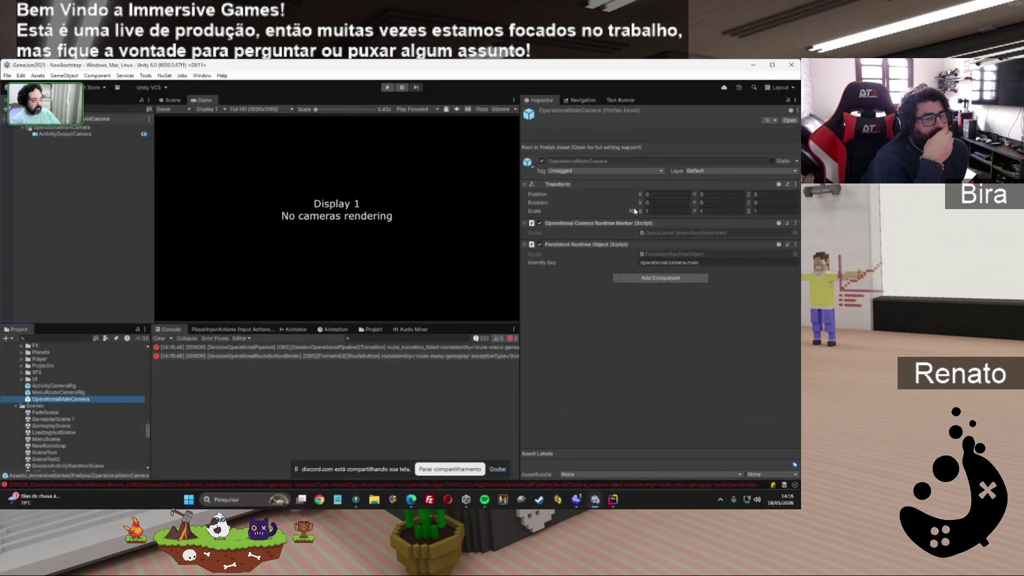
click(659, 265)
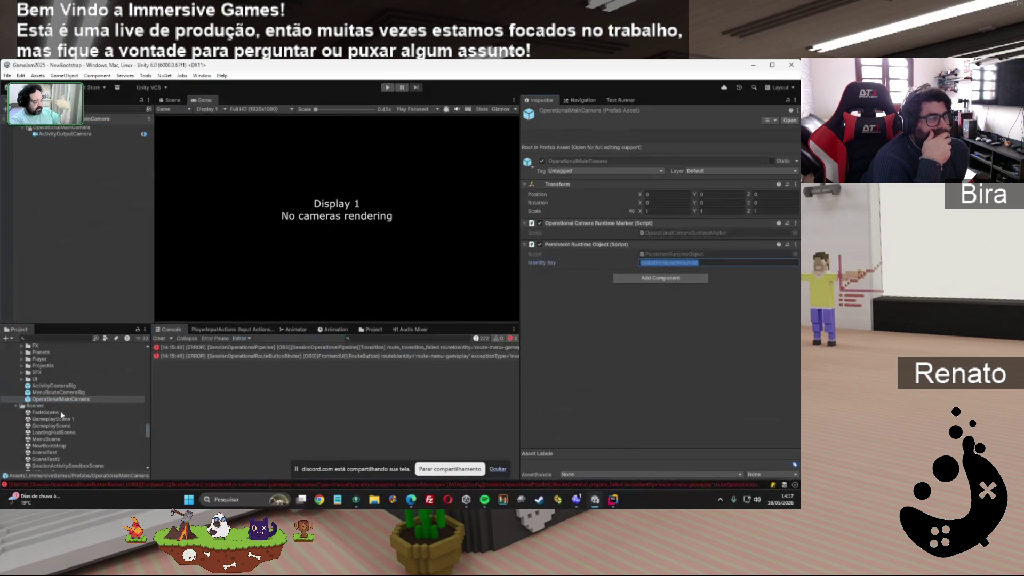
Compare the MenuRouteCameraRig and ActivityCameraRig prefabs in the Inspector.
click(61, 393)
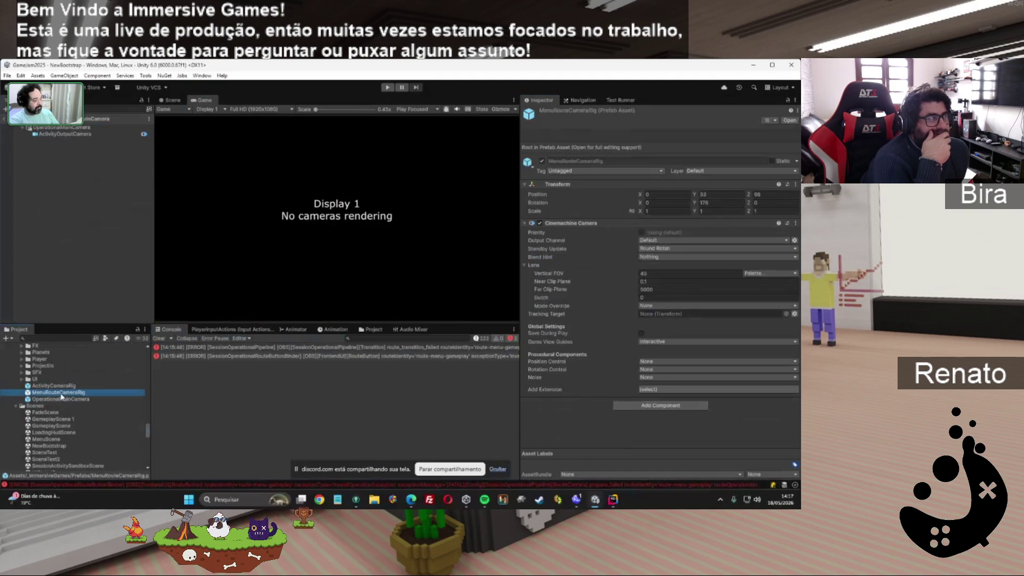
click(54, 386)
click(59, 393)
click(53, 385)
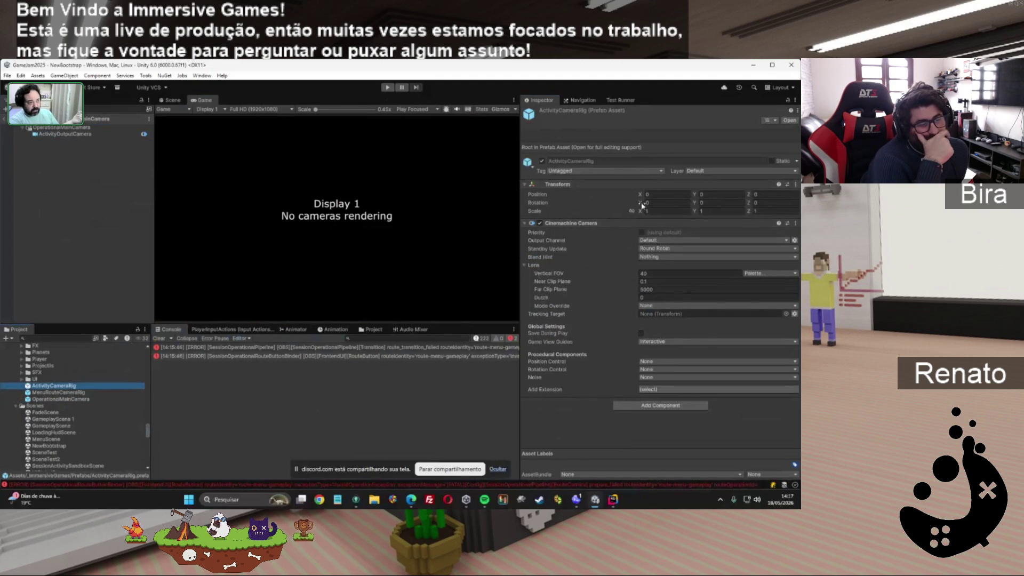
key(Down)
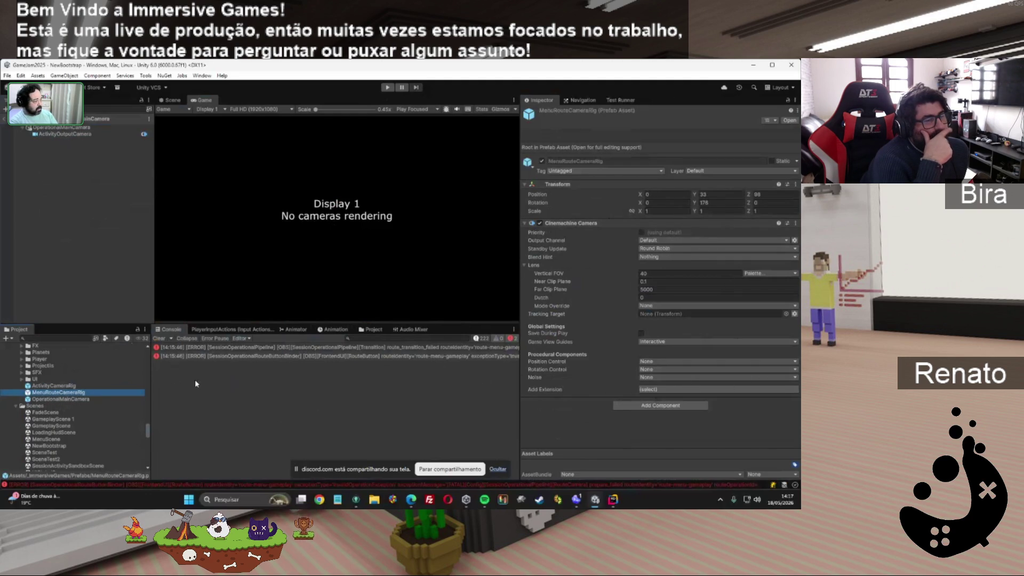
click(54, 385)
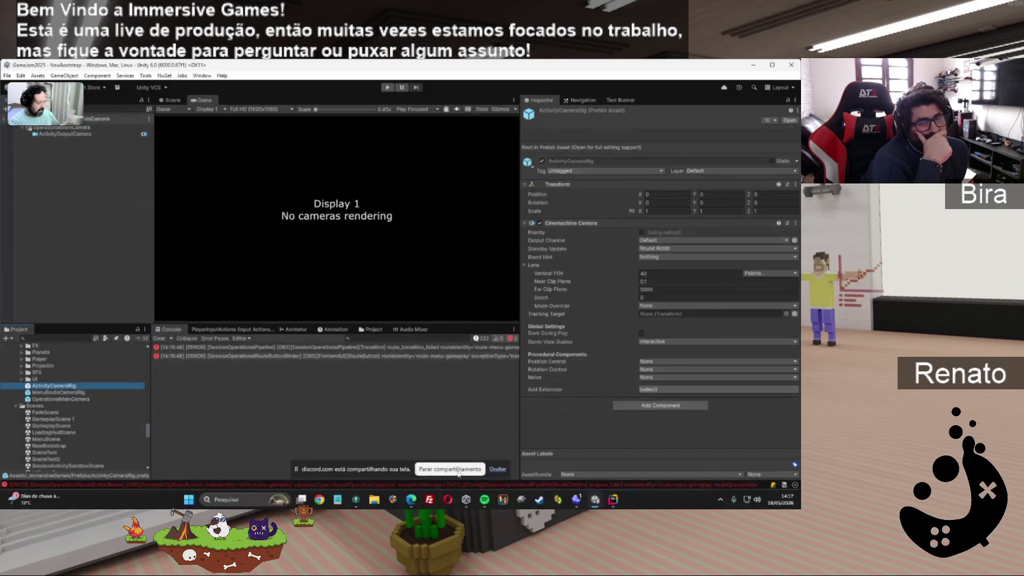
Read the full route button error in the Console, then select the Route_to_Menu route asset.
click(323, 357)
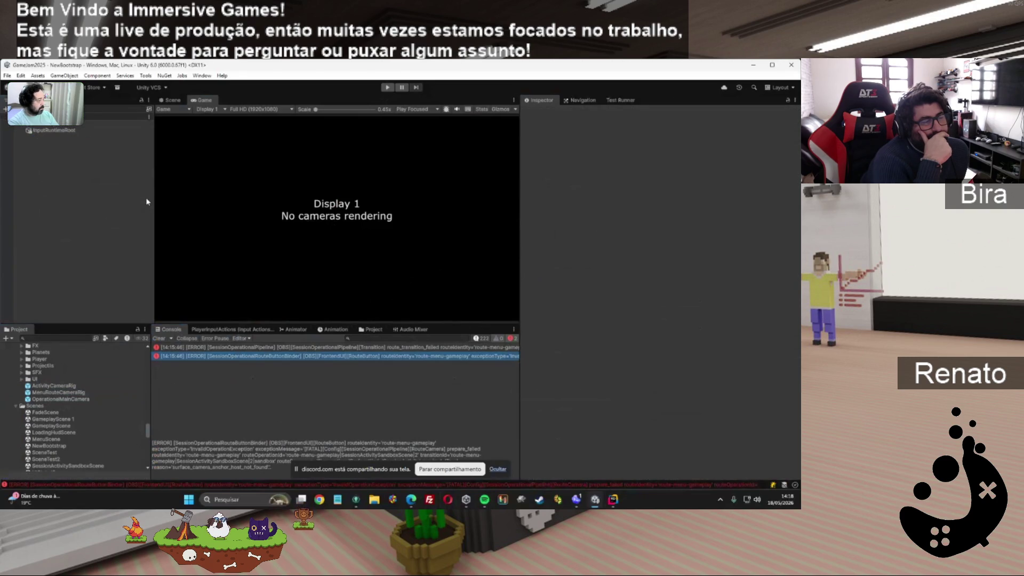
scroll(73, 401, up, 10)
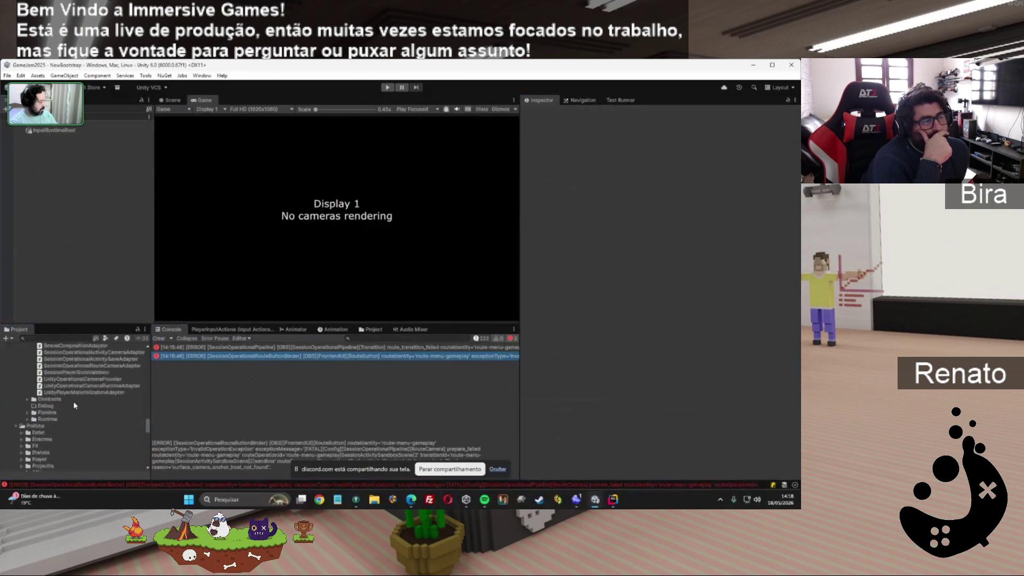
scroll(72, 401, up, 10)
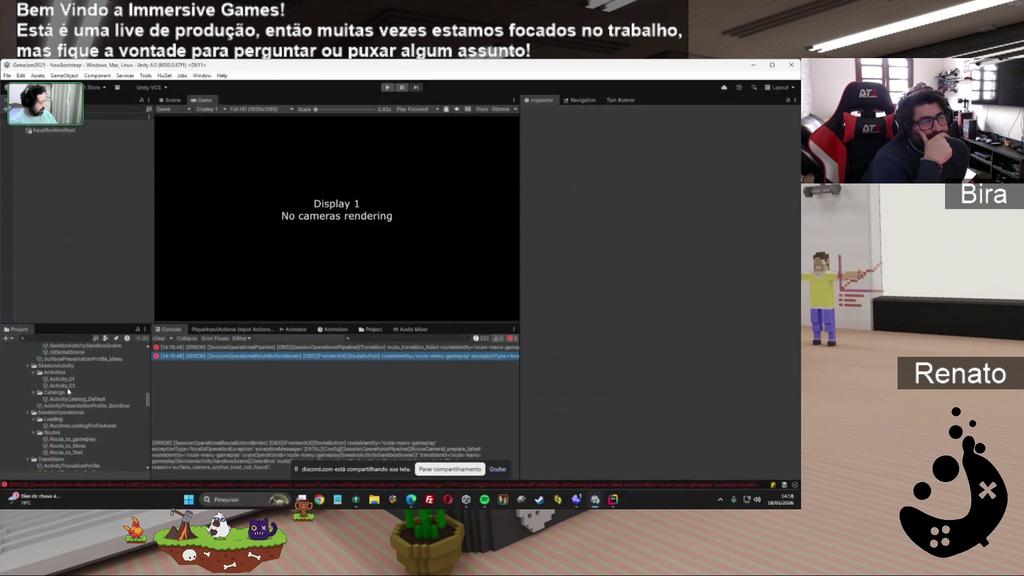
click(68, 445)
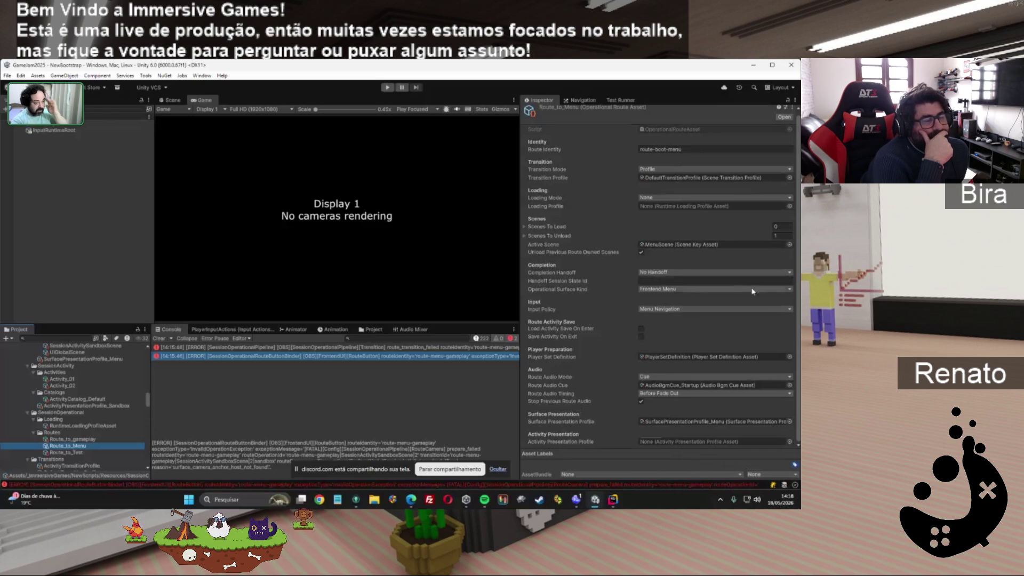
scroll(572, 409, up, 1)
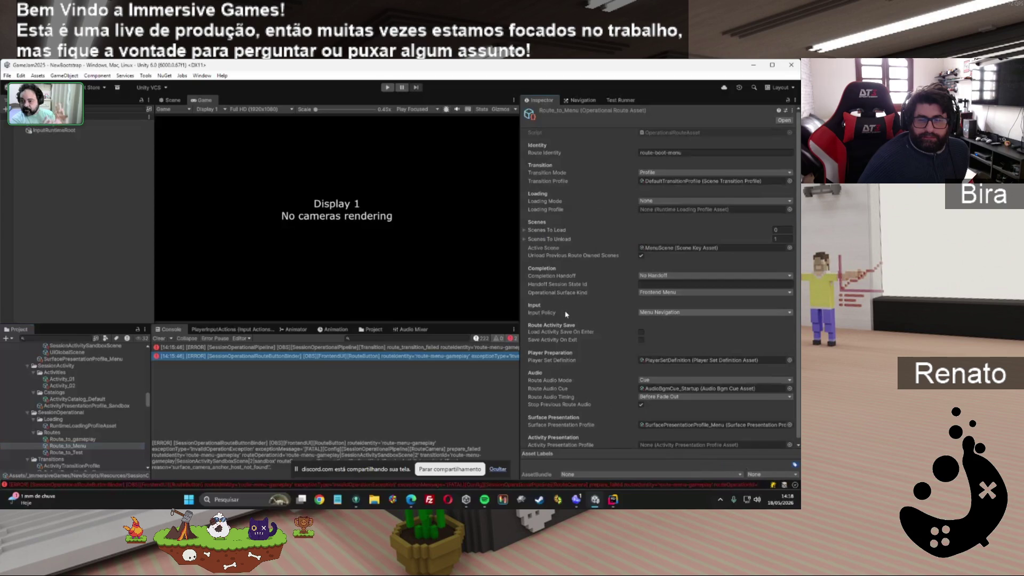
scroll(566, 314, down, 1)
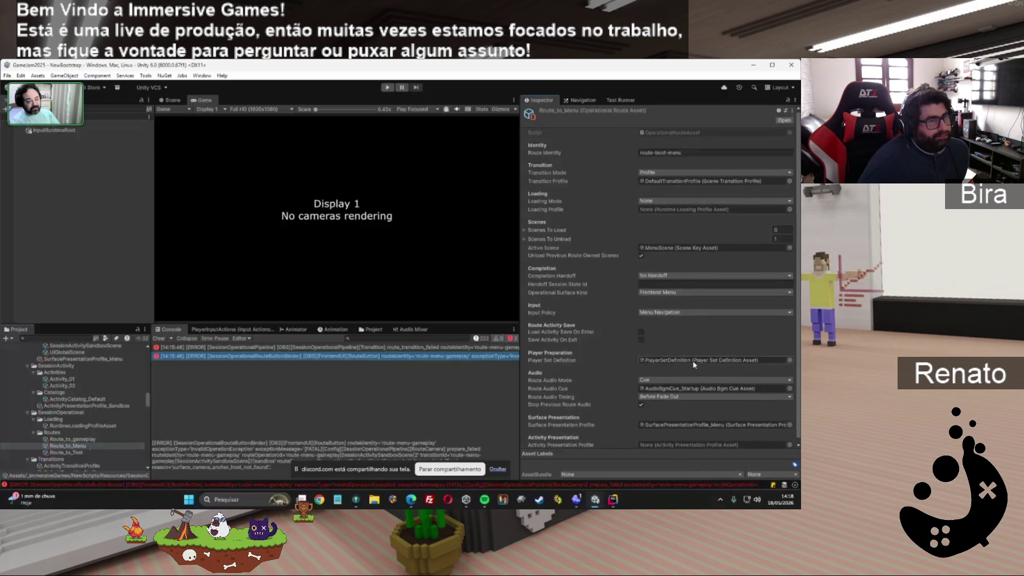
Open the Activity_01 asset, select its Display Name, and view the activation window mode choices.
click(62, 379)
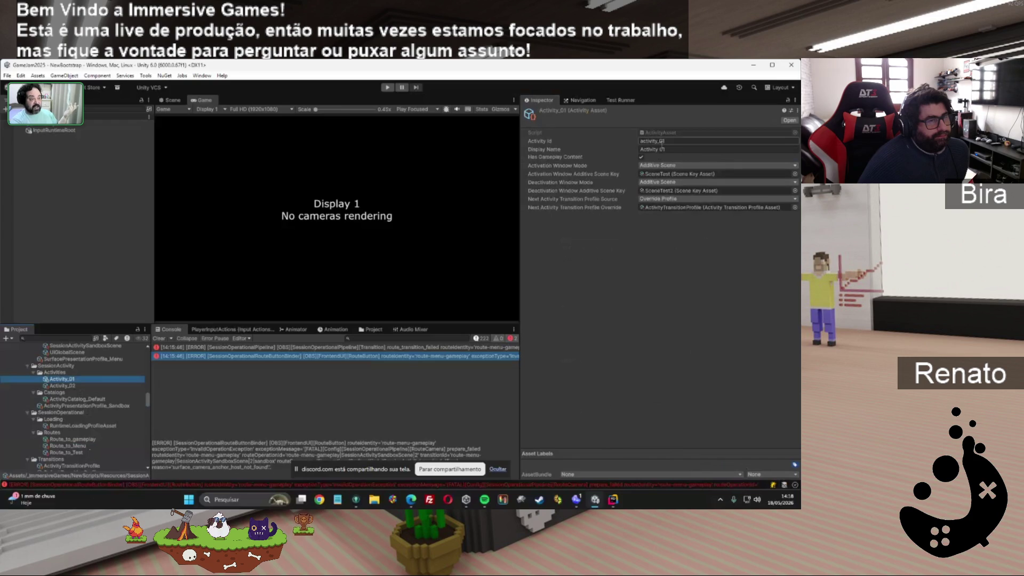
drag(665, 149, 652, 147)
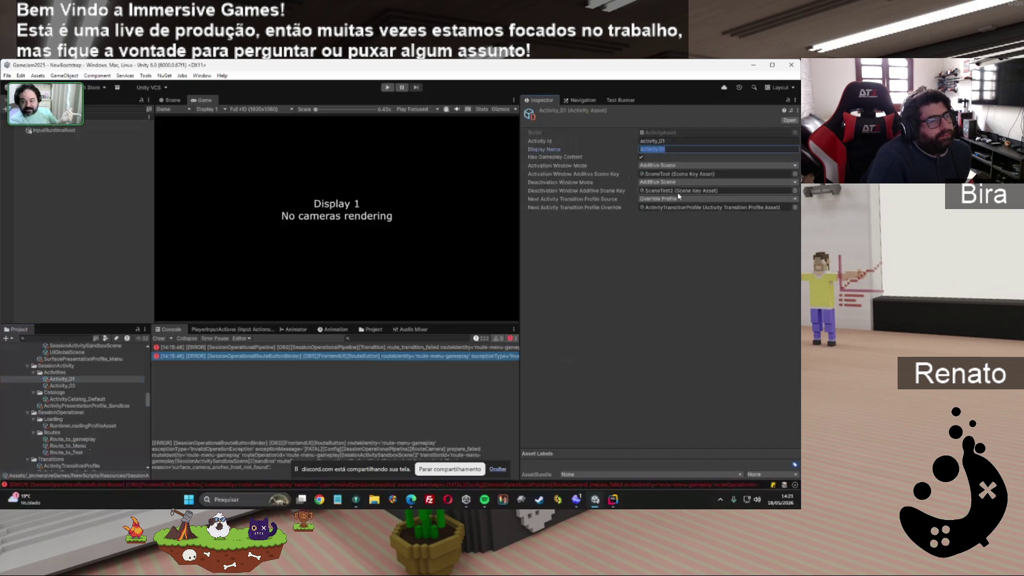
click(661, 166)
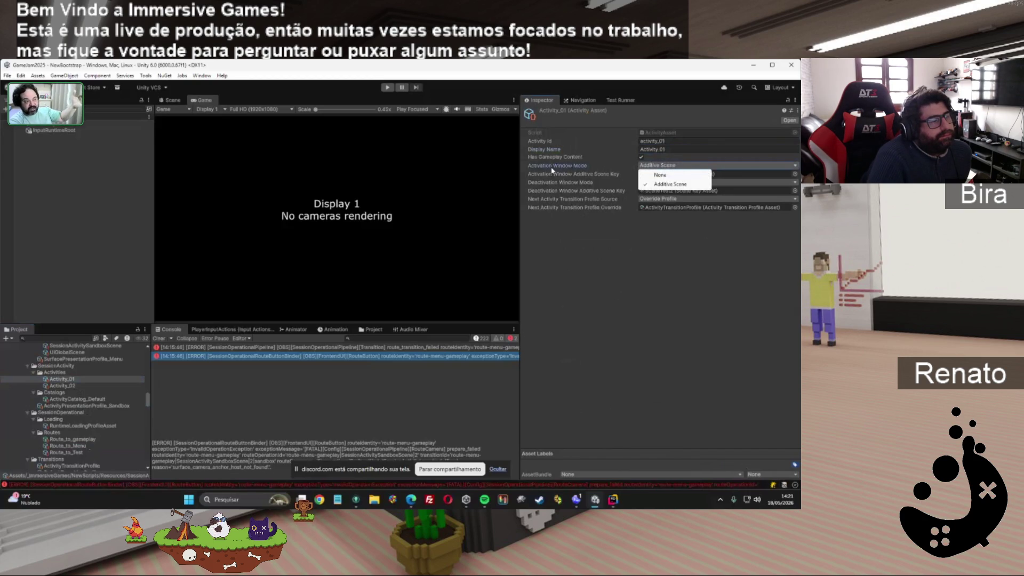
Ping and open the SceneTest scene key asset, then select InputRuntimeRoot in the Hierarchy.
click(592, 171)
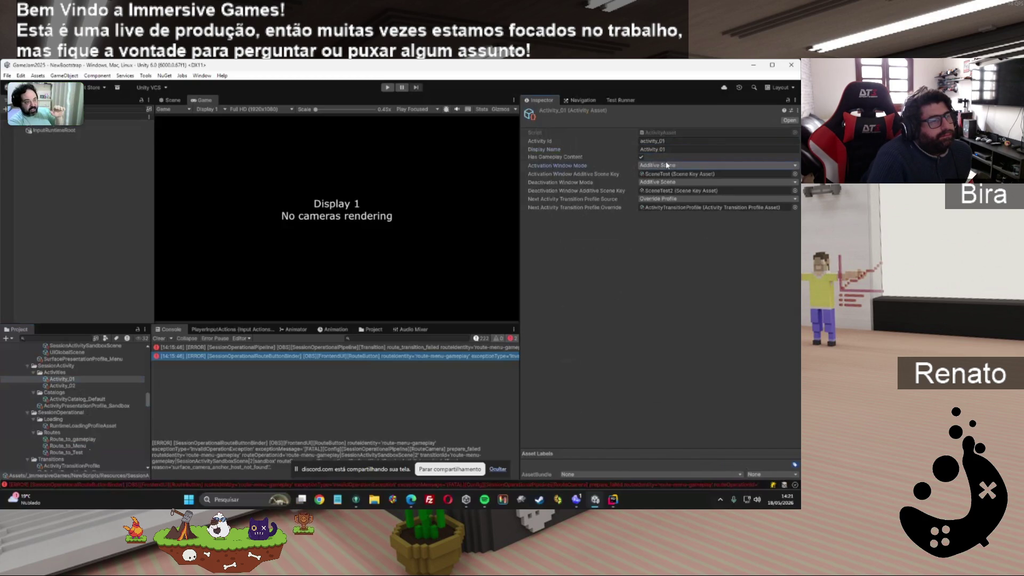
click(687, 175)
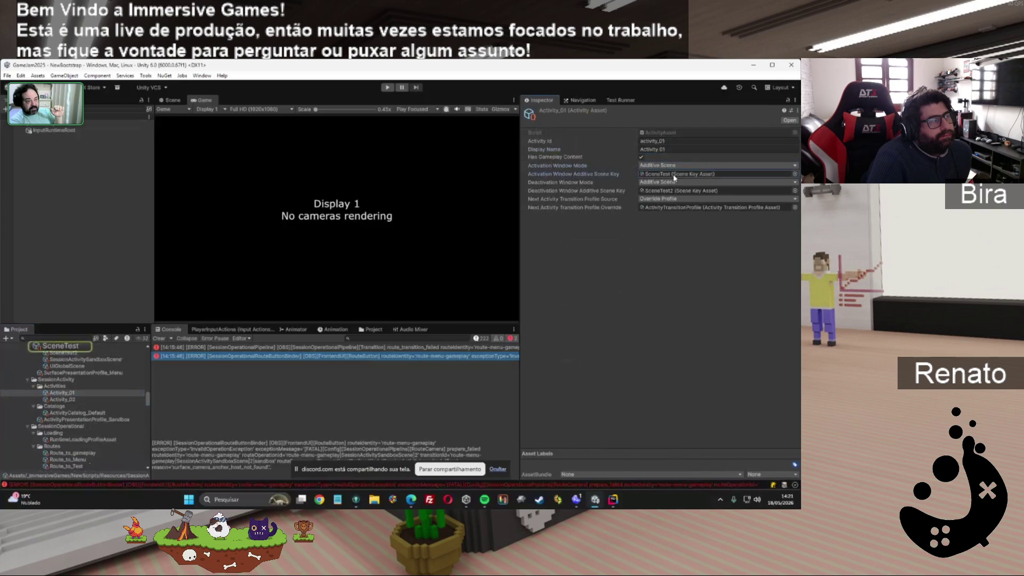
click(61, 347)
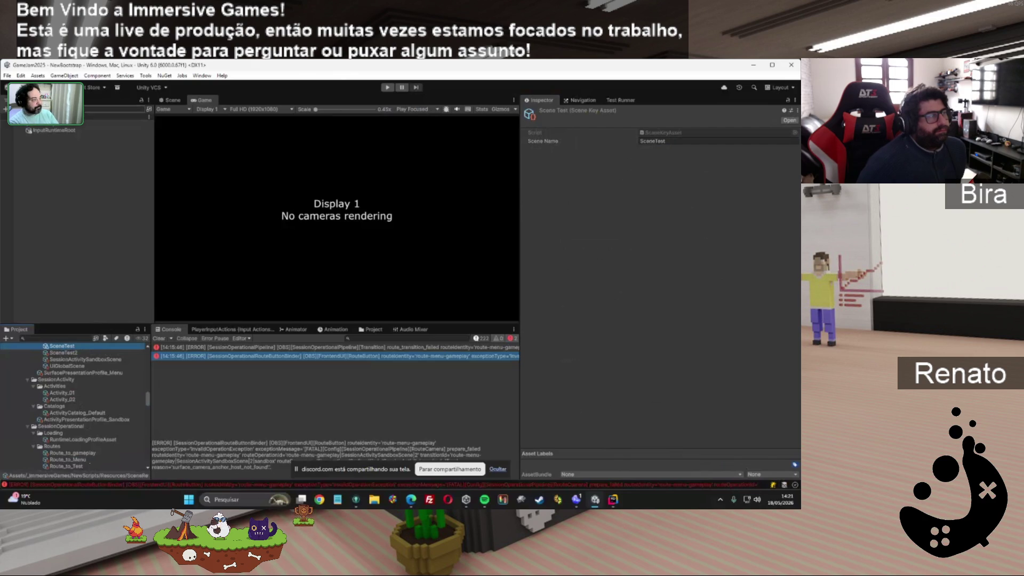
click(66, 131)
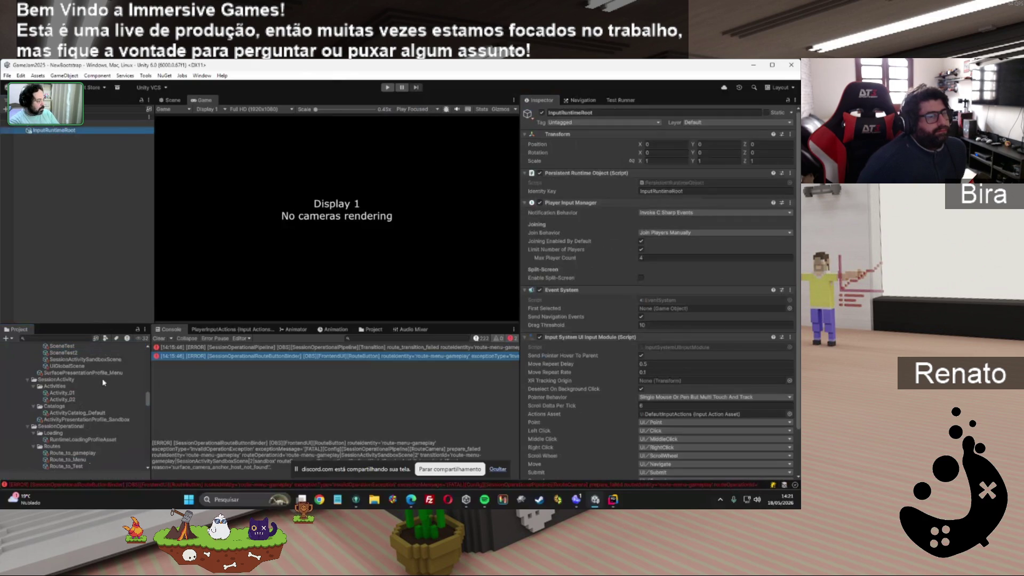
Reopen the Activity_01 activity asset in the Inspector from the Project panel.
click(66, 394)
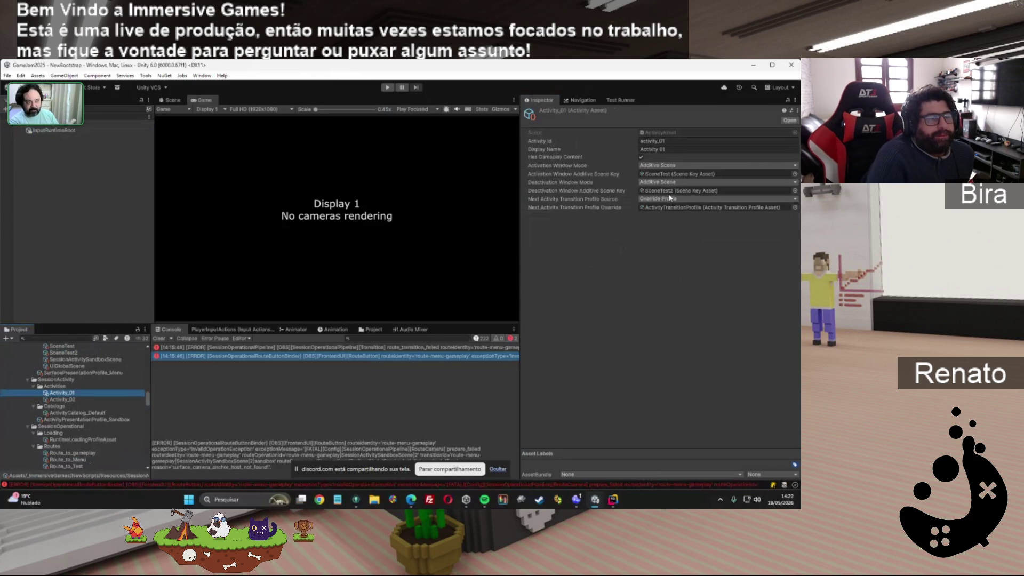
click(682, 166)
click(688, 174)
click(694, 183)
click(664, 195)
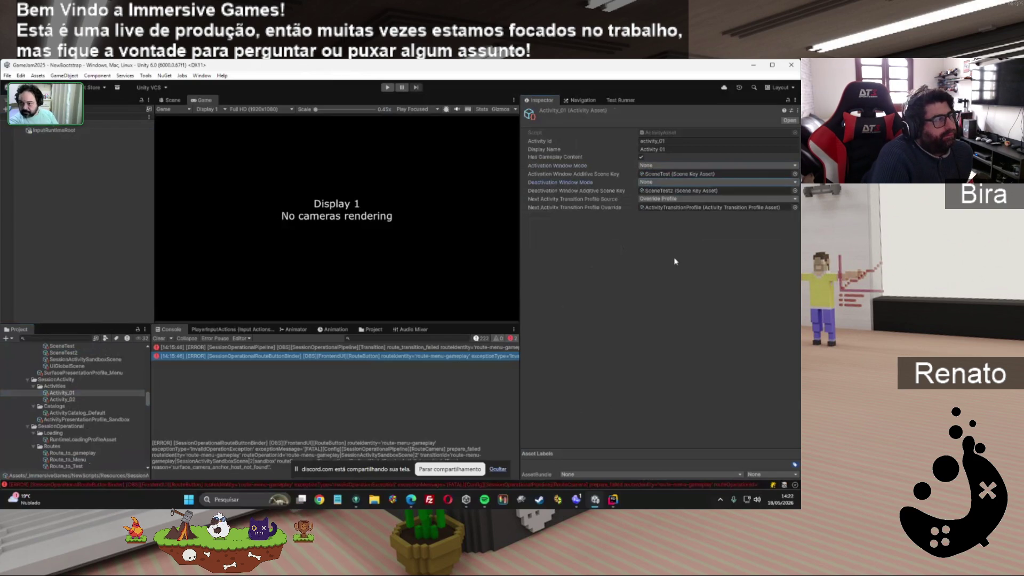
click(678, 164)
click(666, 184)
click(667, 181)
click(670, 201)
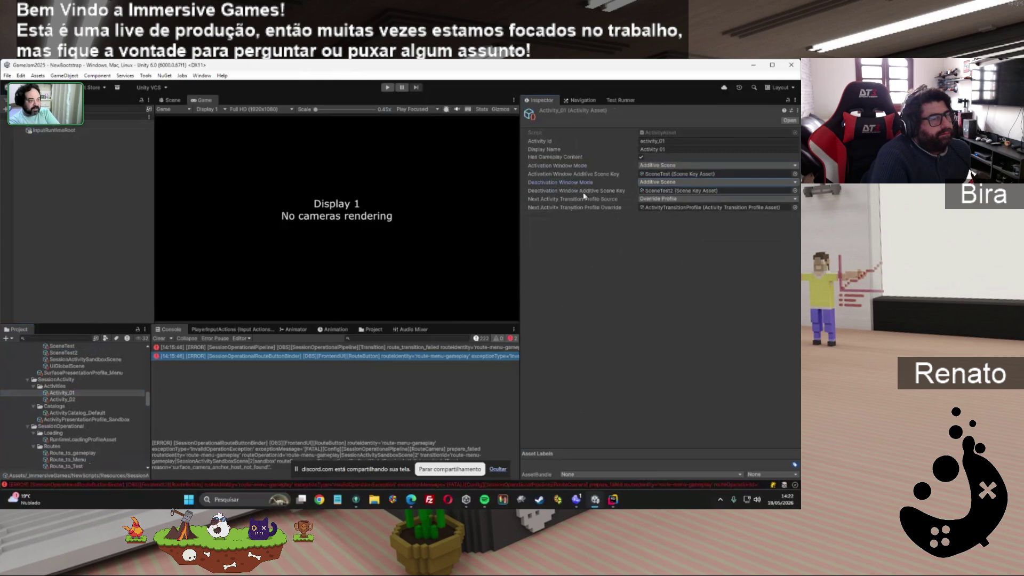
Keep Activity_01's profile source on Override Profile and open the Route_to_Menu route asset.
click(680, 198)
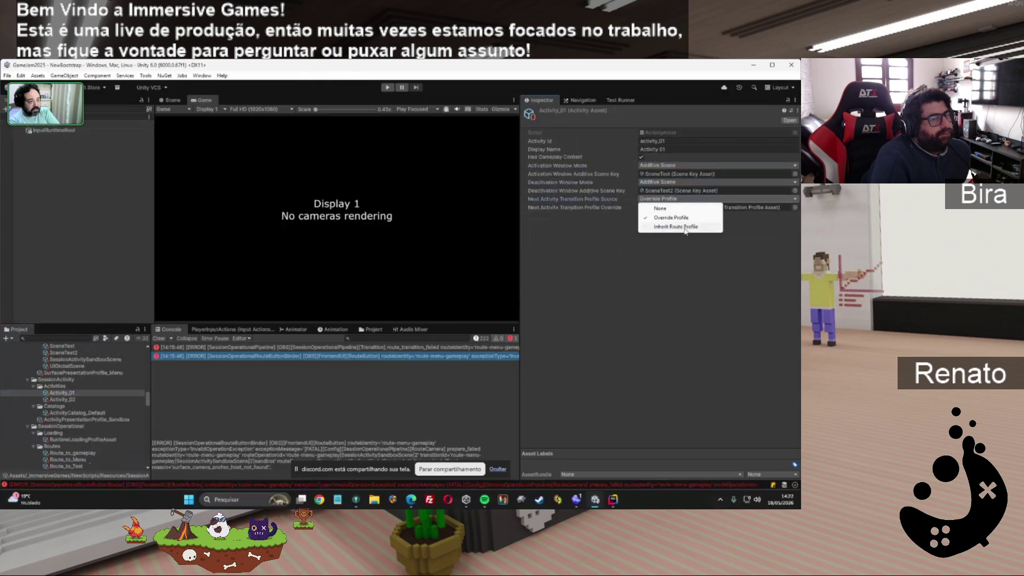
click(640, 276)
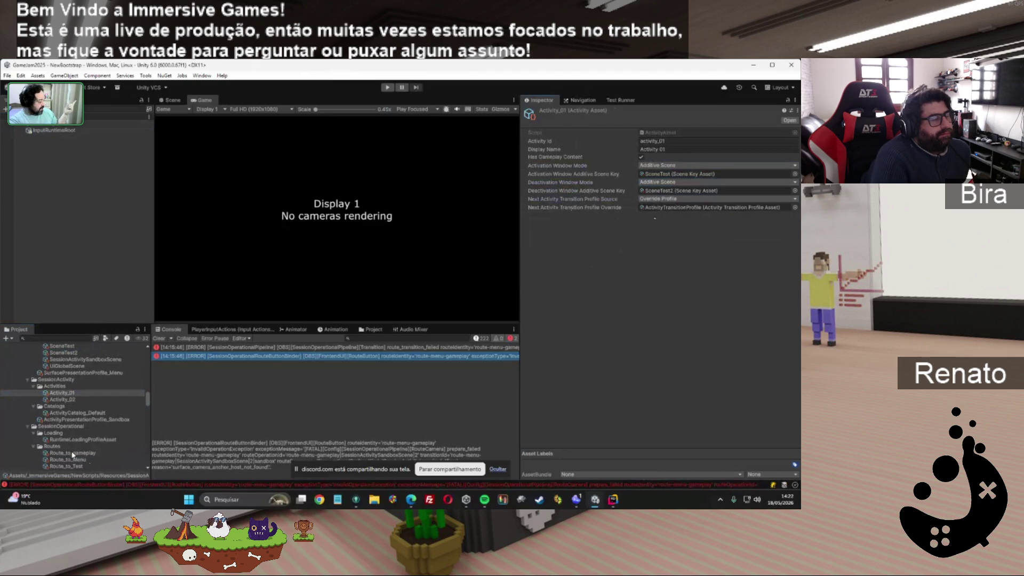
click(70, 460)
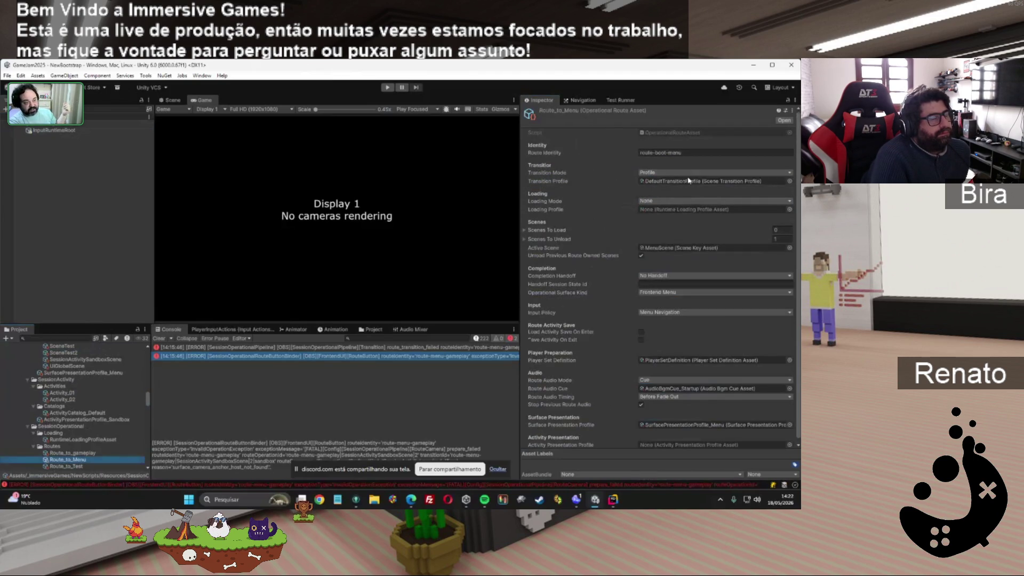
Reopen Activity_01 and ping its override profile ActivityTransitionProfile in the Transitions folder.
scroll(138, 395, up, 3)
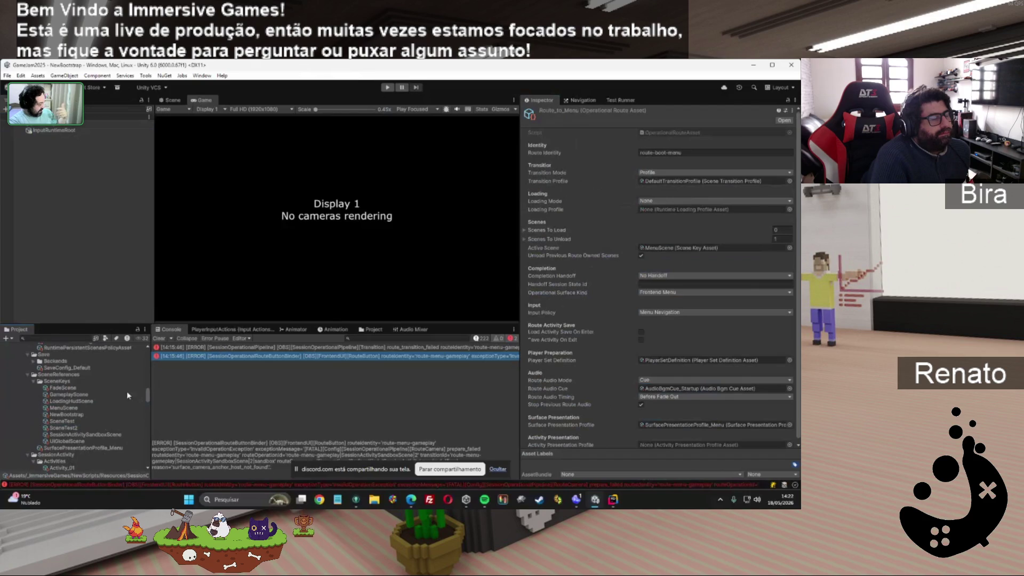
scroll(114, 391, down, 1)
scroll(114, 391, down, 1)
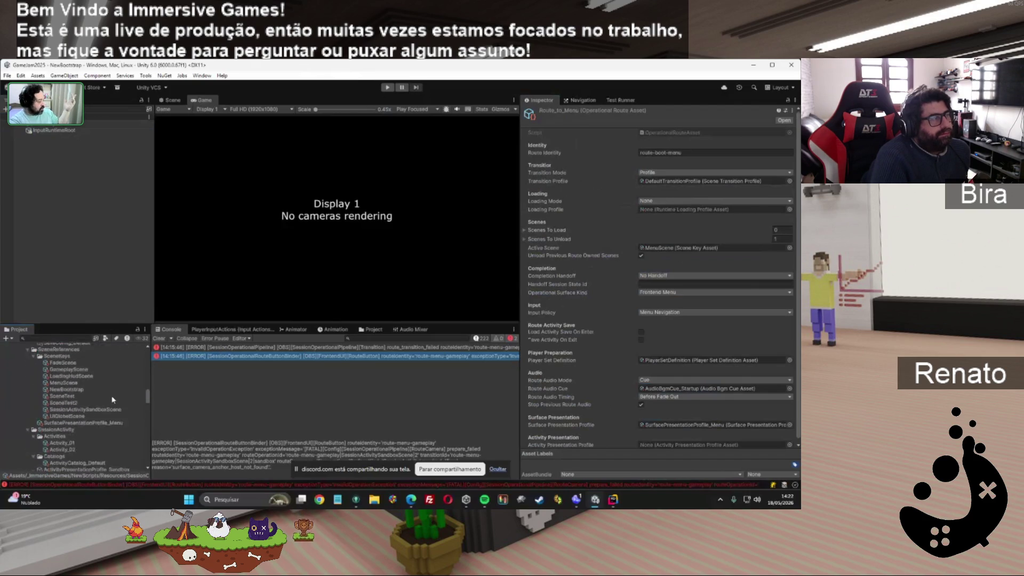
scroll(114, 400, down, 3)
click(70, 368)
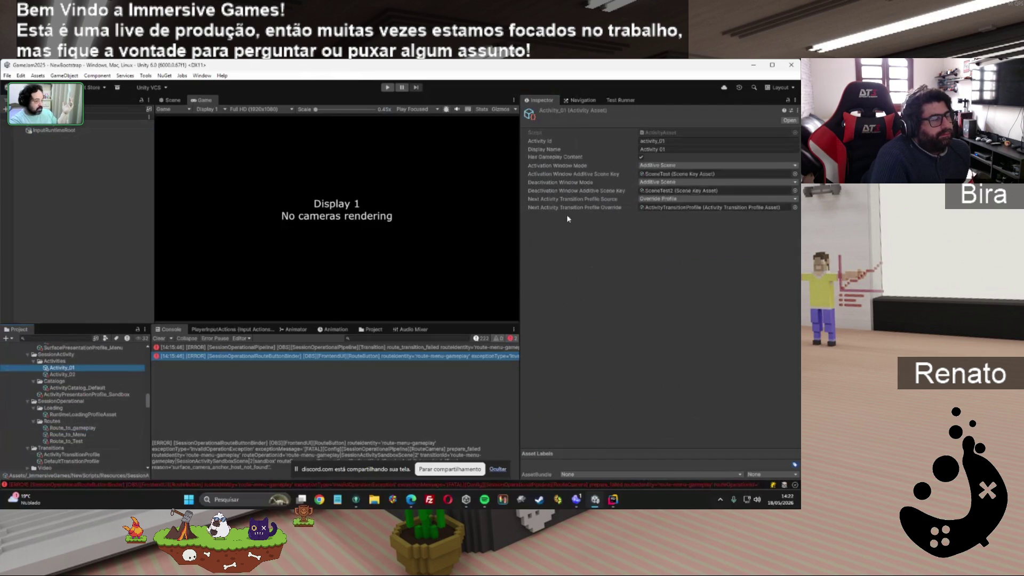
click(686, 209)
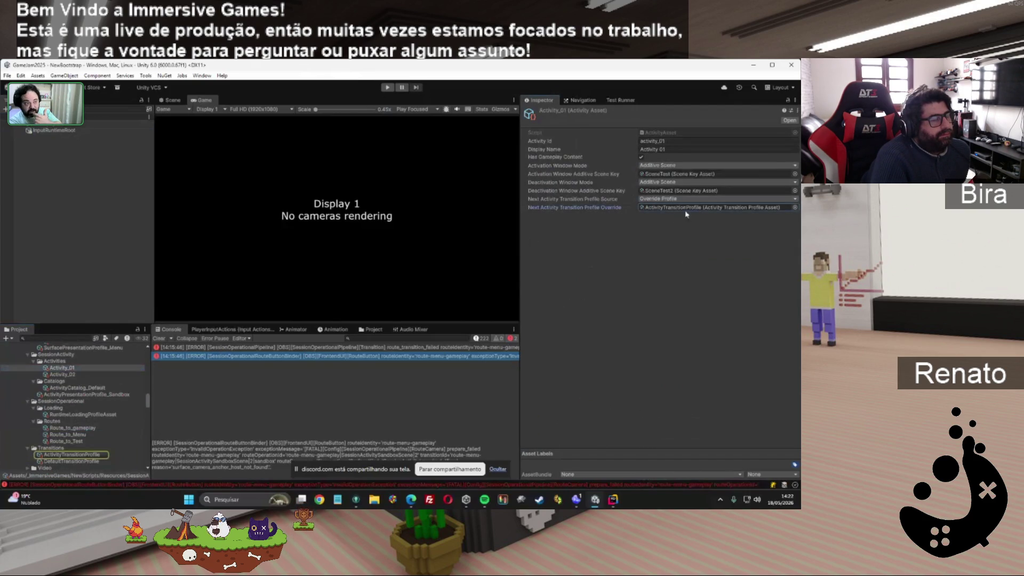
click(78, 456)
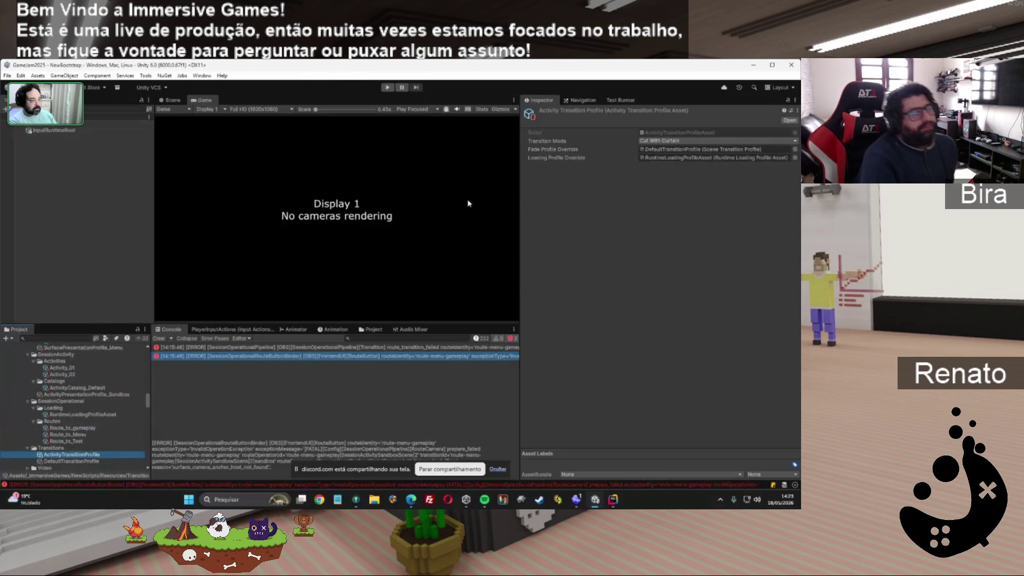
click(63, 368)
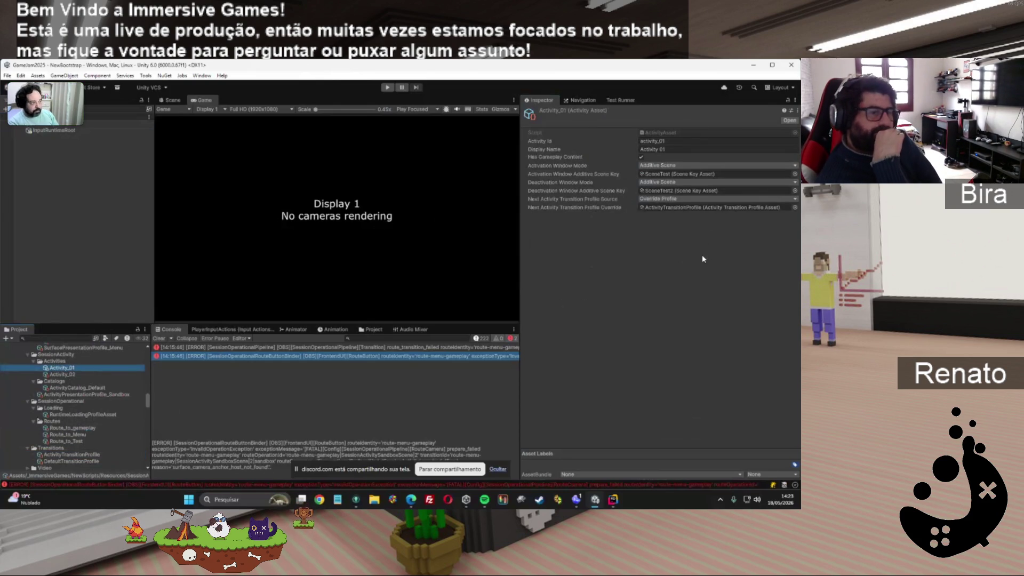
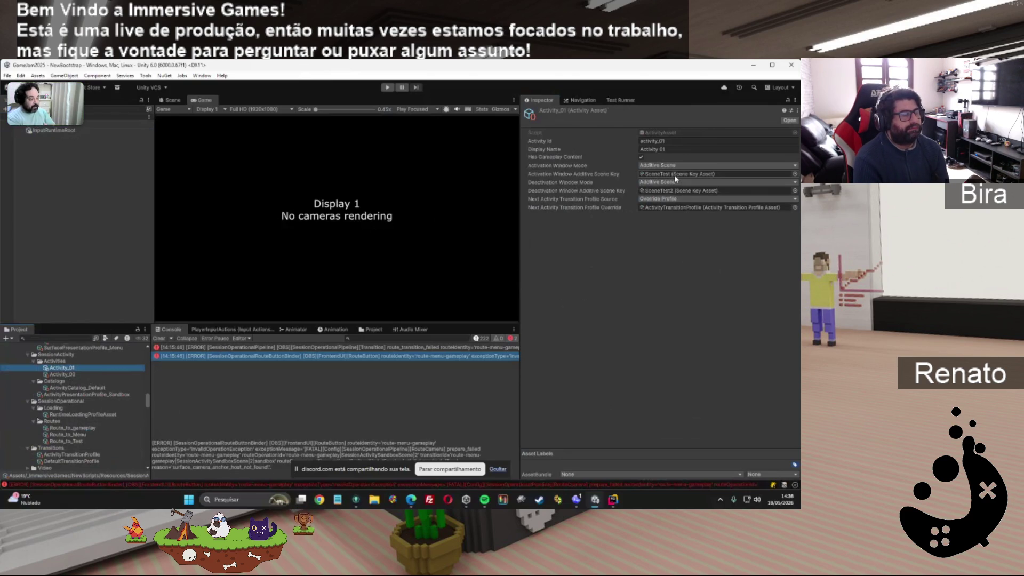
Select the first route_transition_failed error in the Console to show its full message.
click(399, 348)
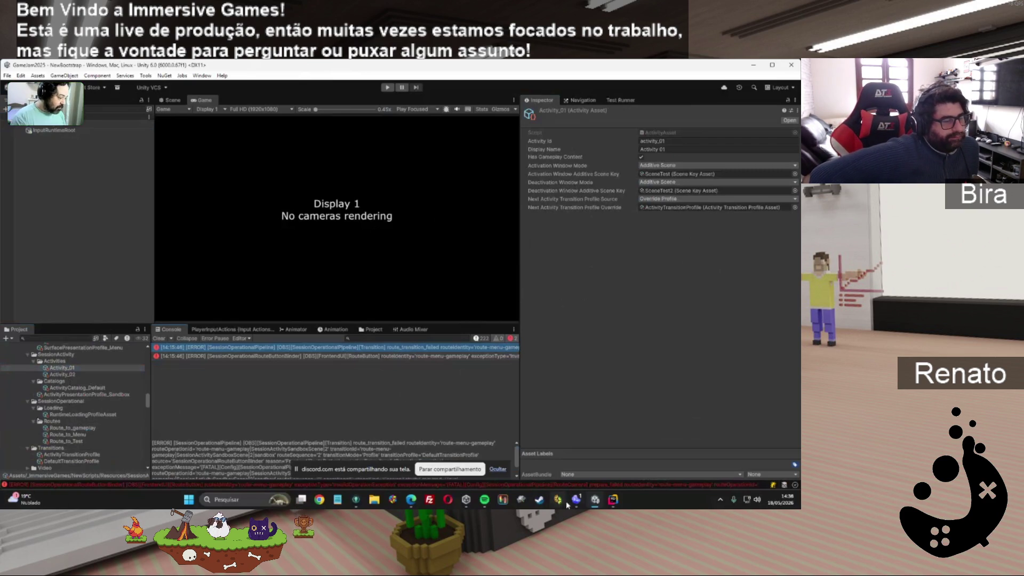
Show Unity Hub's custom project Templates page, then hide the Hub to return to the editor.
click(466, 498)
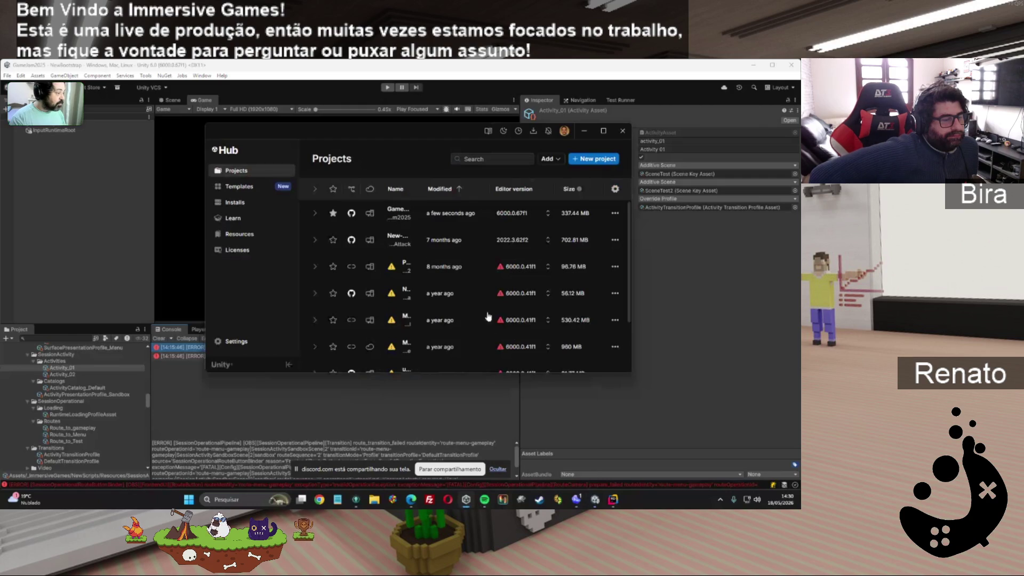
click(252, 192)
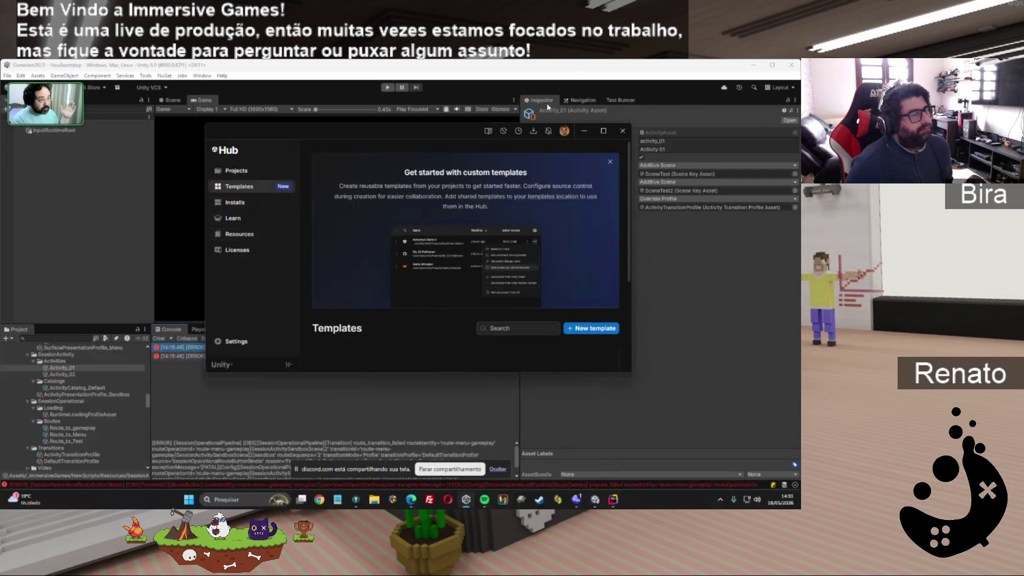
click(585, 131)
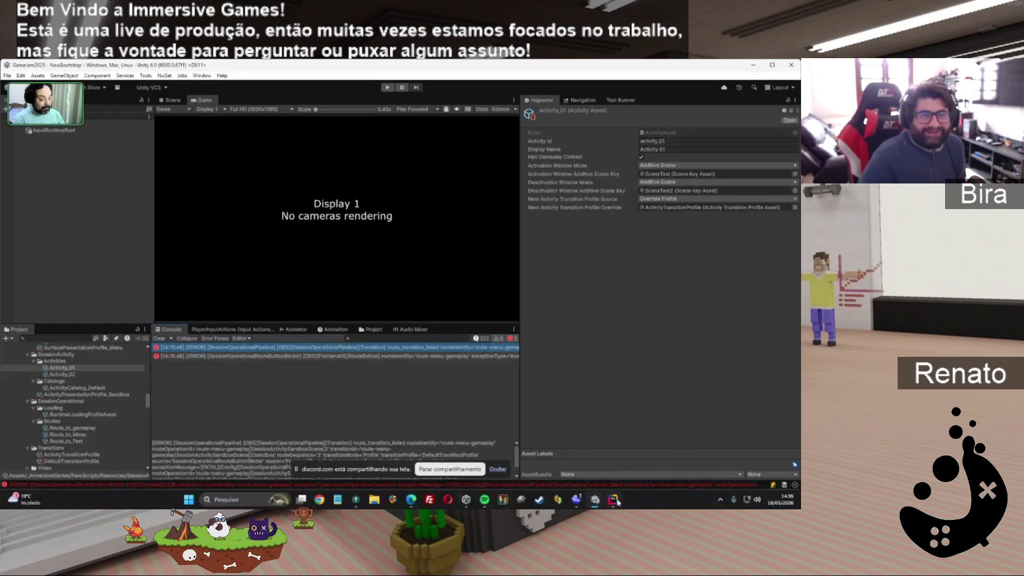
click(575, 505)
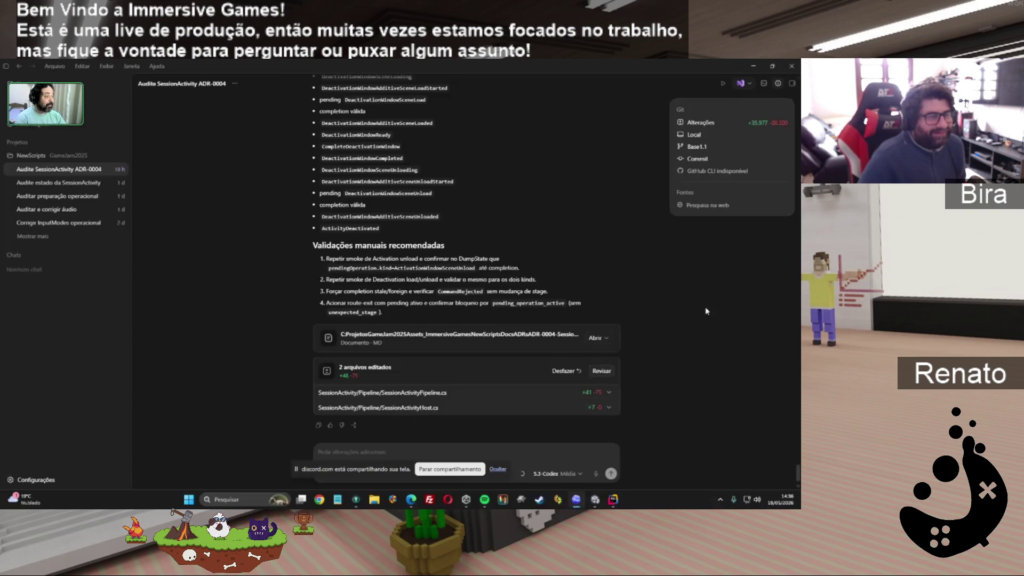
click(752, 66)
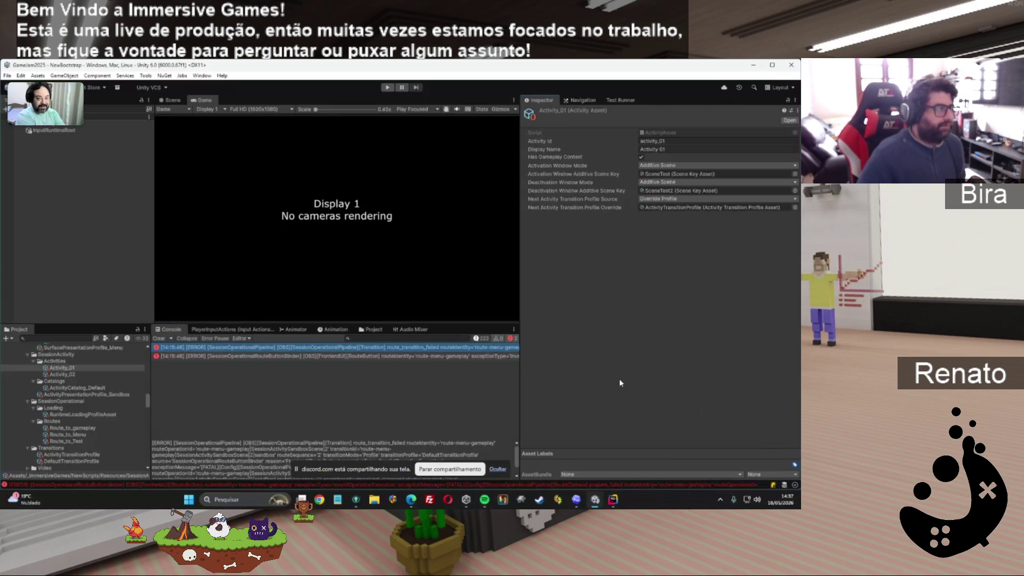
key(ctrl+p)
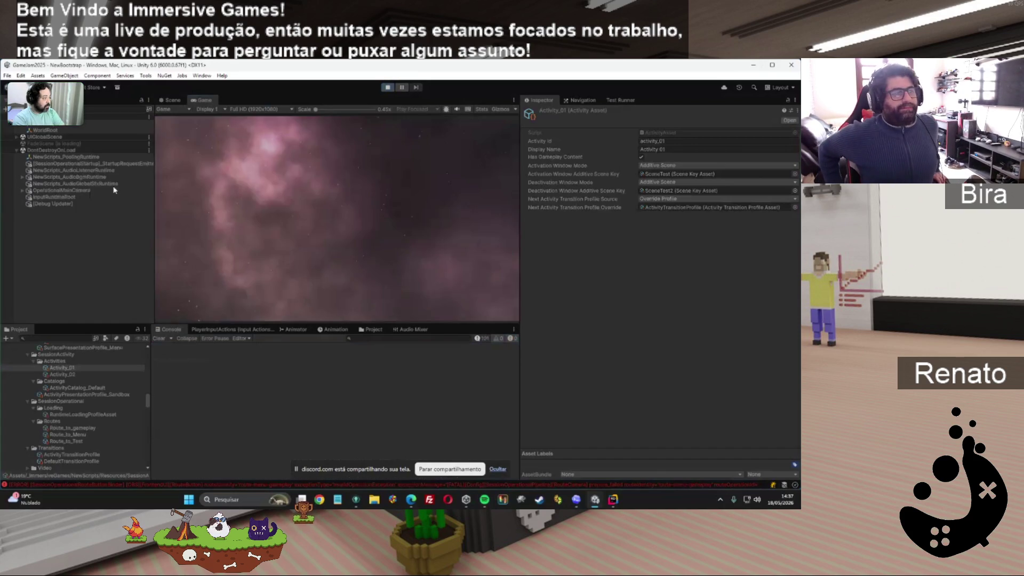
click(268, 216)
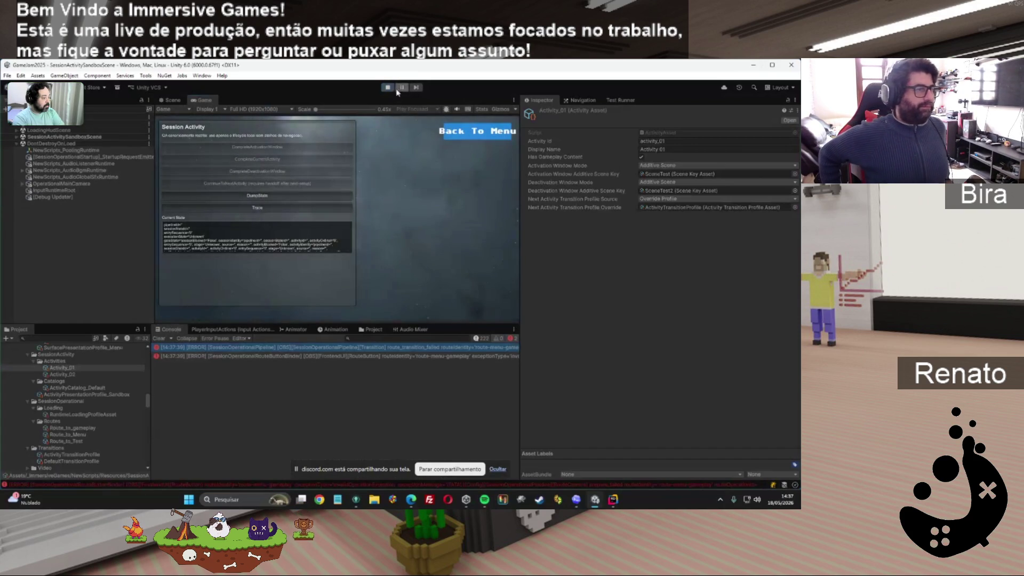
click(17, 137)
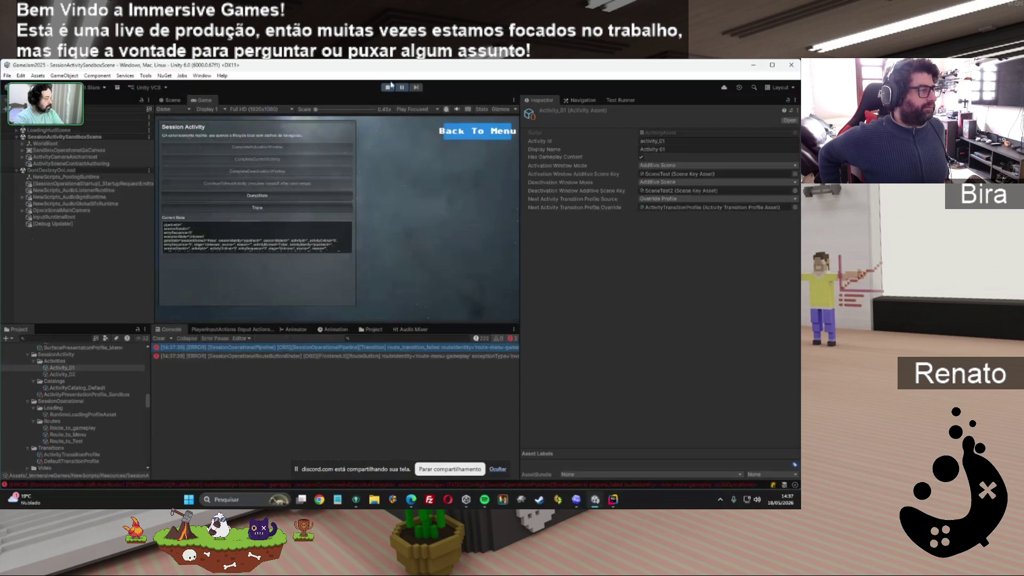
click(388, 87)
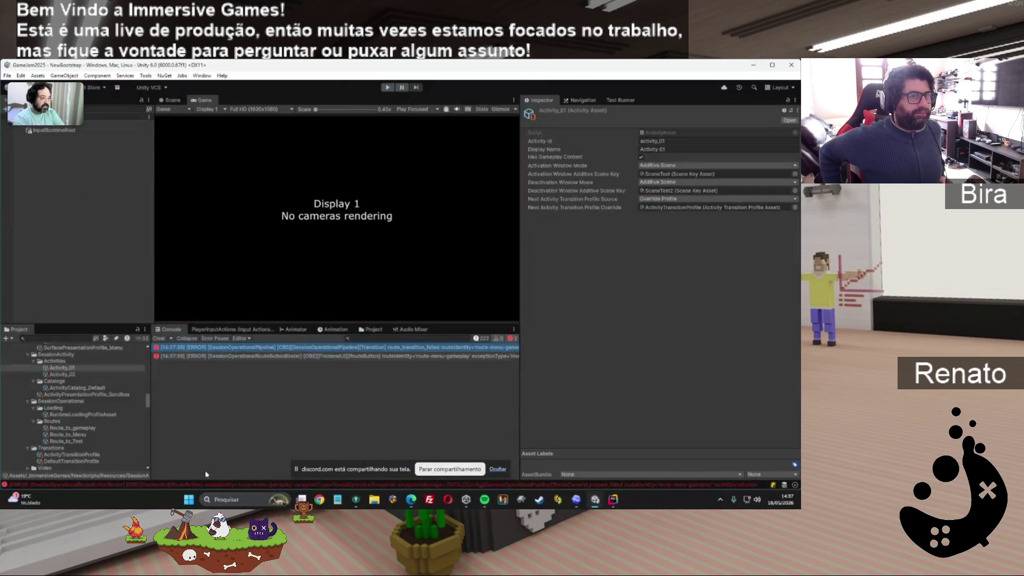
Check the ChatGPT FAIL verdict behind Unity, restore Unity, then switch to GitKraken Desktop.
click(753, 64)
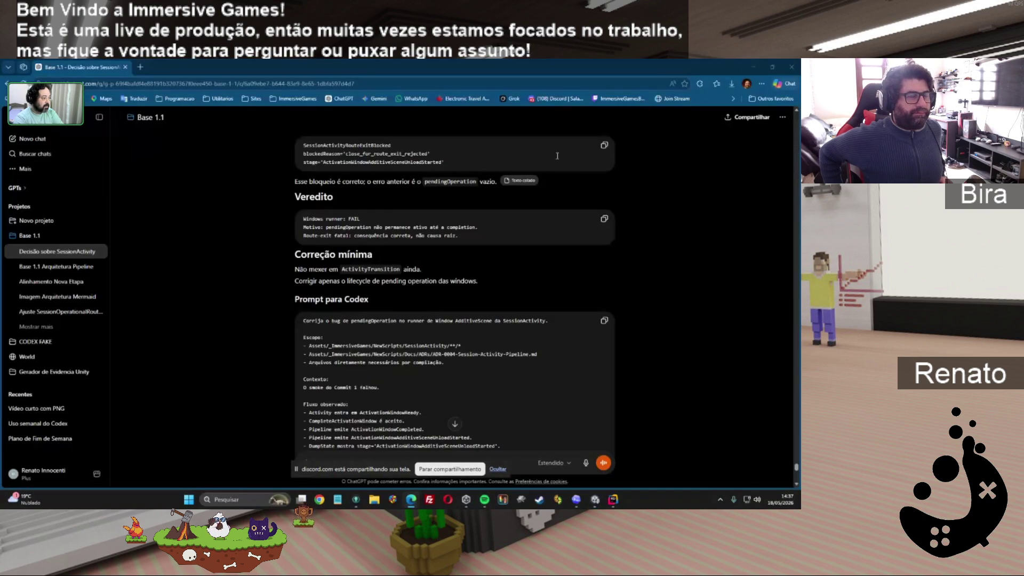
click(595, 500)
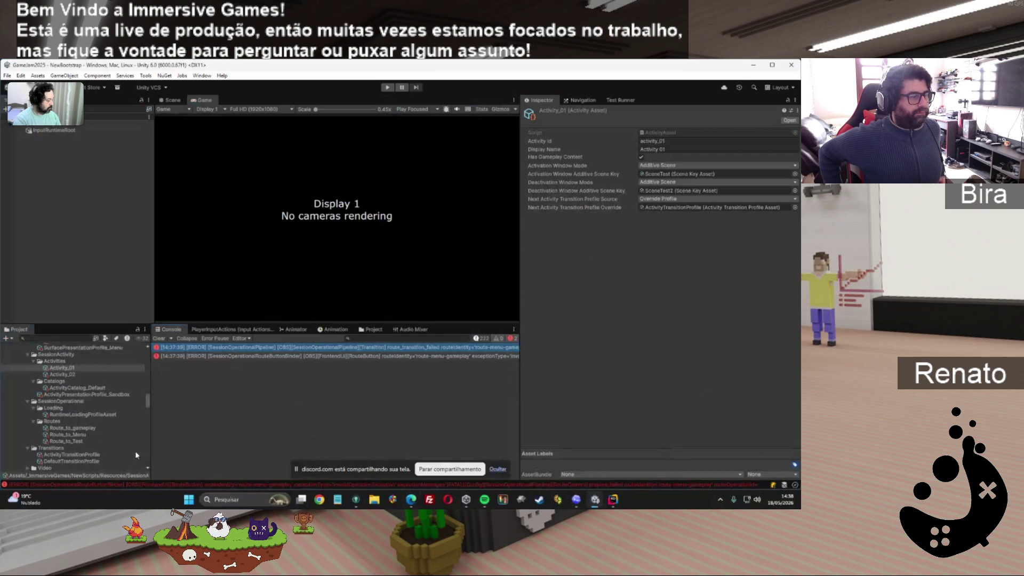
click(356, 499)
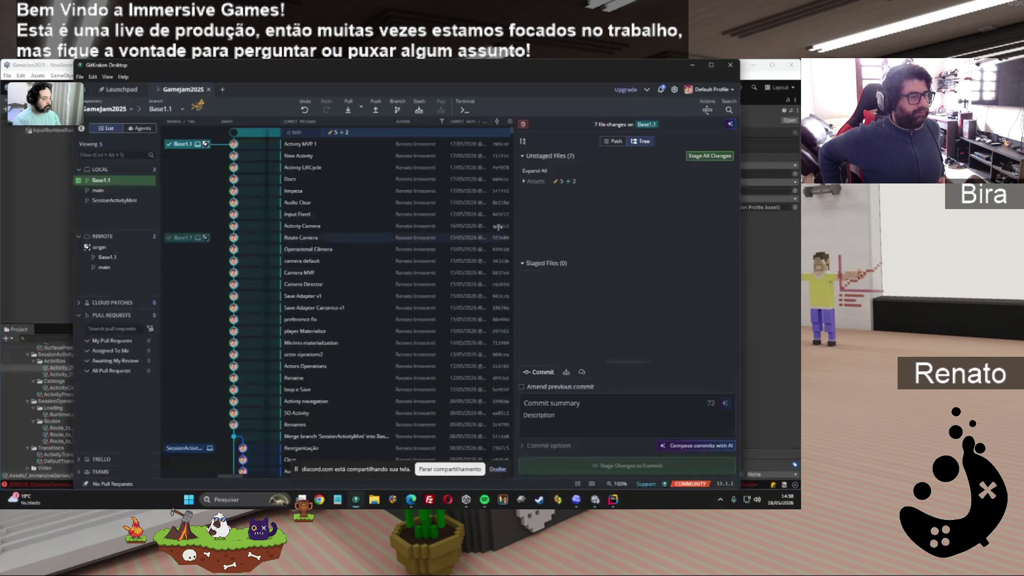
Switch from GitKraken's Gamejam2025 history to the Codex 'Audite SessionActivity ADR-0004' thread.
click(752, 326)
click(576, 499)
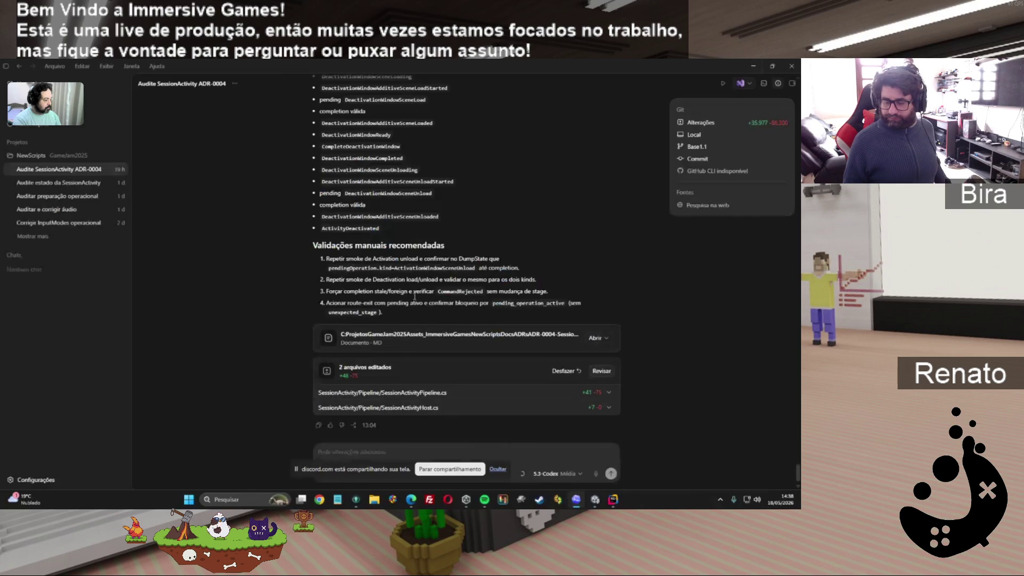
Copy Codex's reply into the Base 1.1 chat's prompt box unsent, then go back to Unity.
click(318, 425)
mouse_move(417, 502)
click(341, 467)
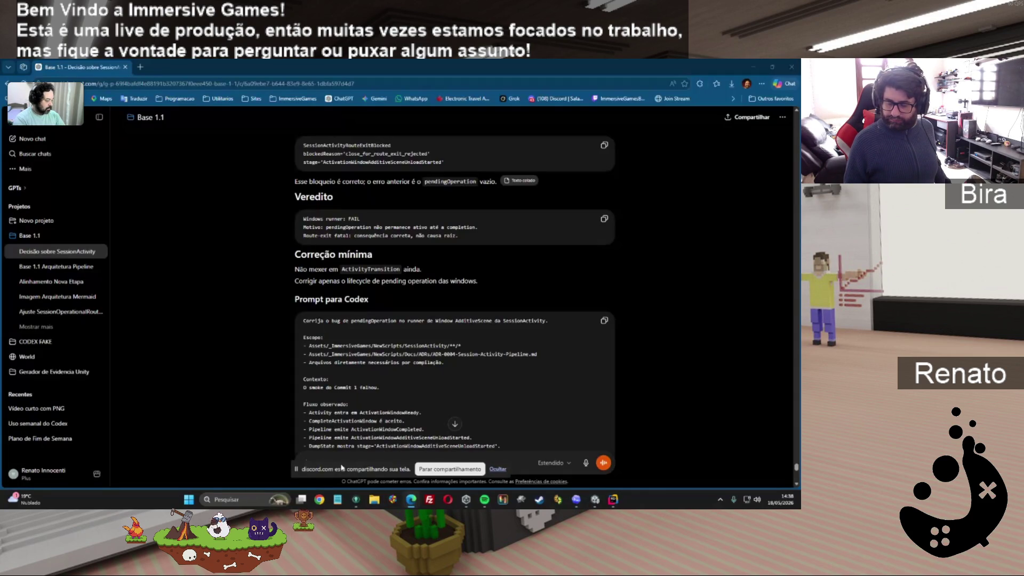
click(504, 469)
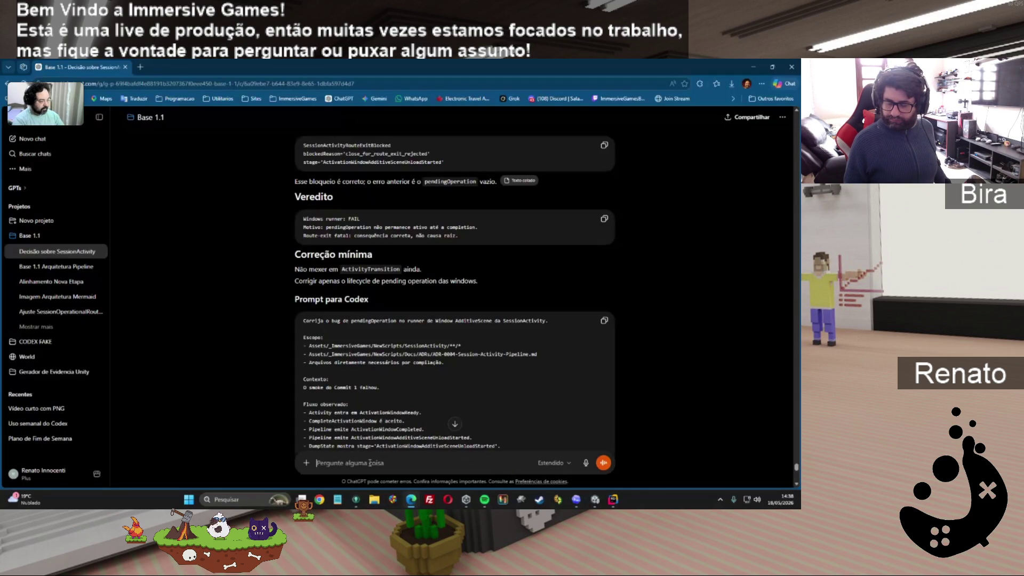
key(ctrl+v)
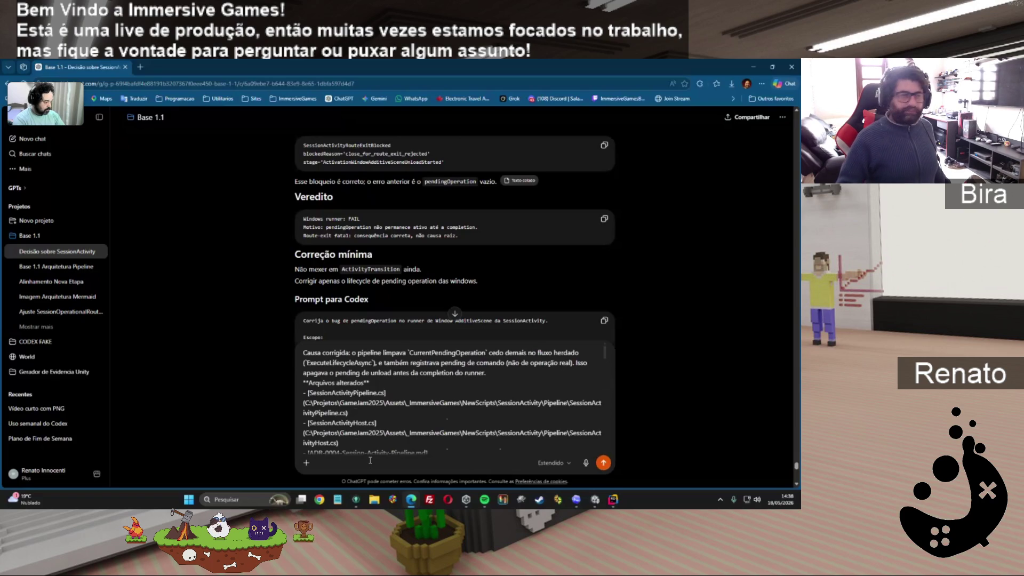
click(595, 499)
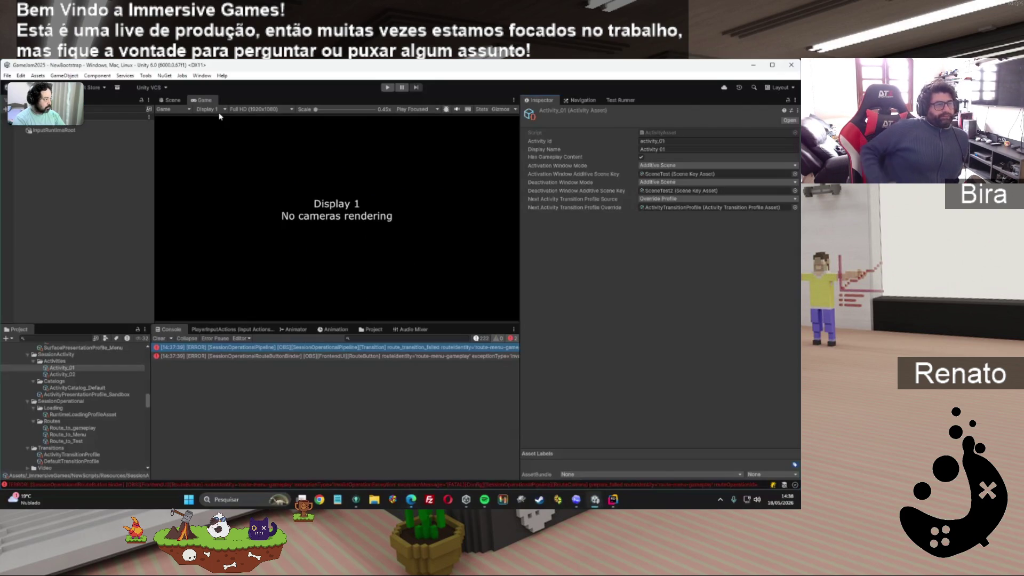
Clear the Console, enter Play mode, load the Session Activity sandbox, log a trace, and select all logs.
click(158, 338)
key(ctrl+p)
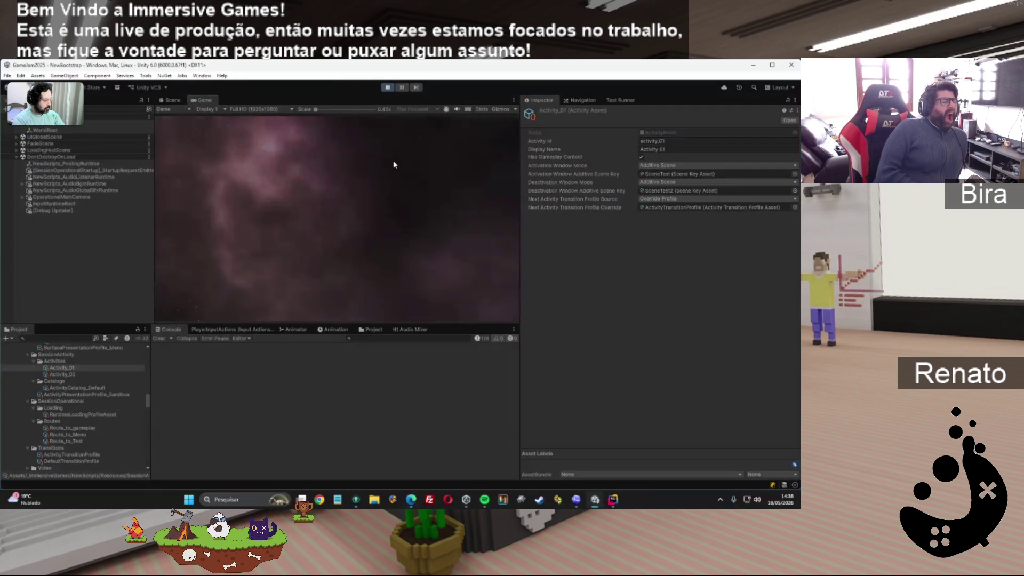
click(267, 216)
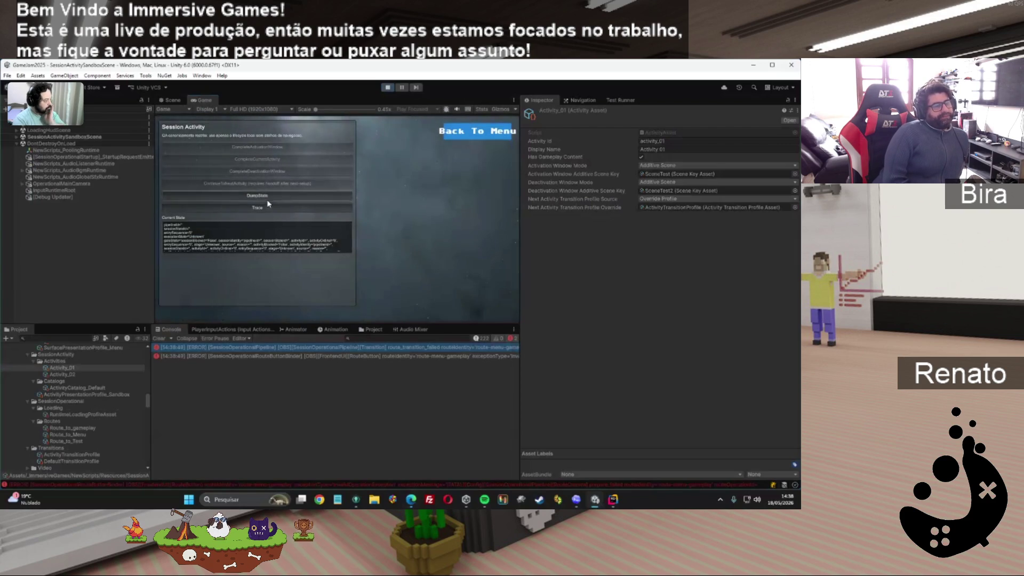
click(267, 208)
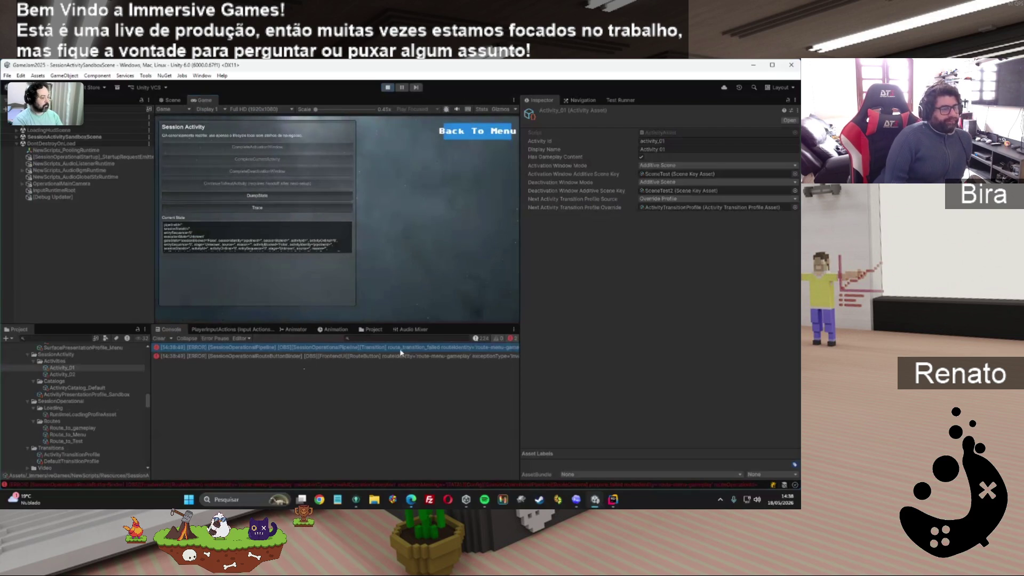
scroll(397, 373, up, 5)
click(411, 383)
key(ctrl+a)
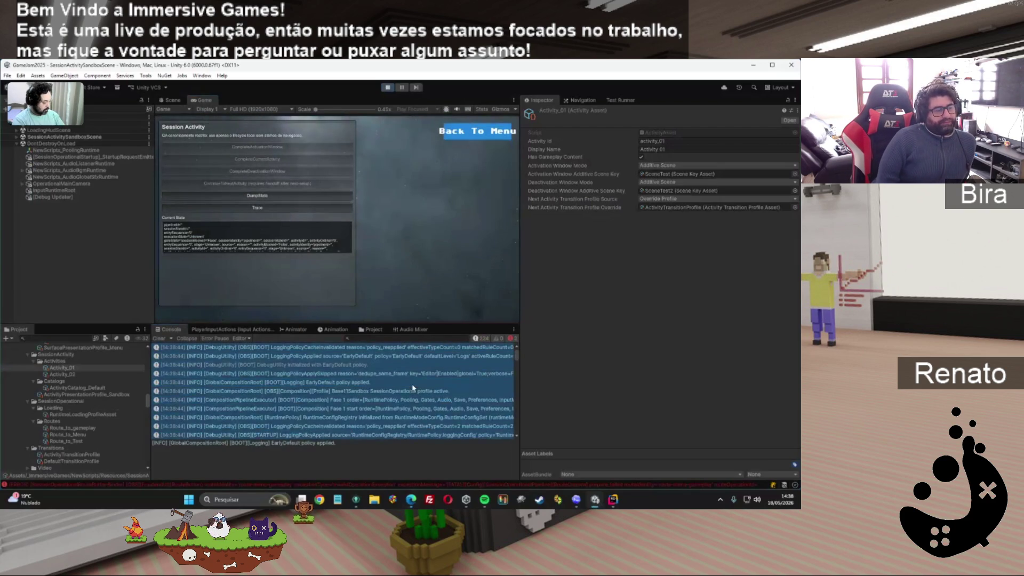
Stop Play mode and bring the Base 1.1 ChatGPT chat back to the front.
click(387, 87)
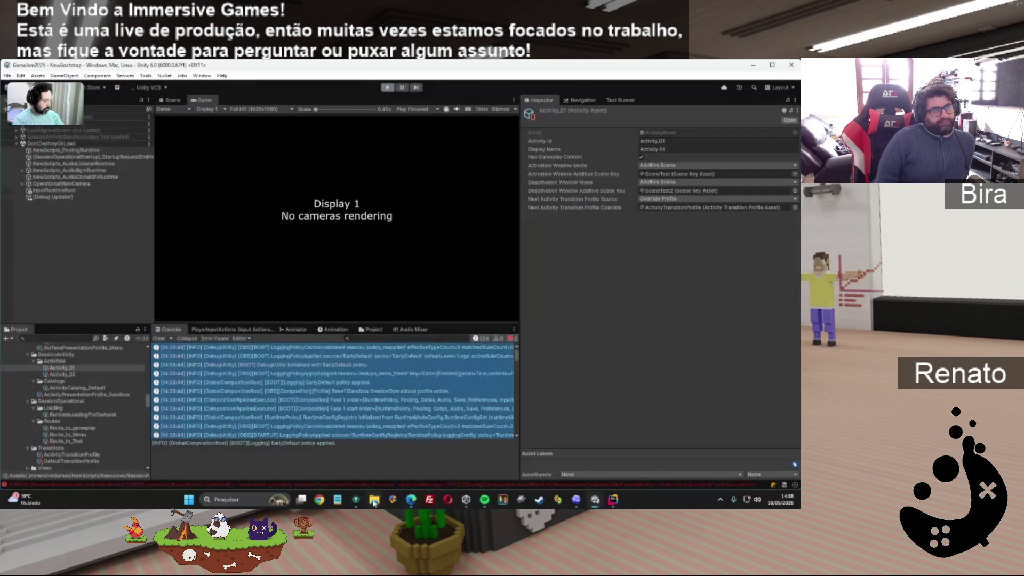
mouse_move(411, 499)
click(317, 462)
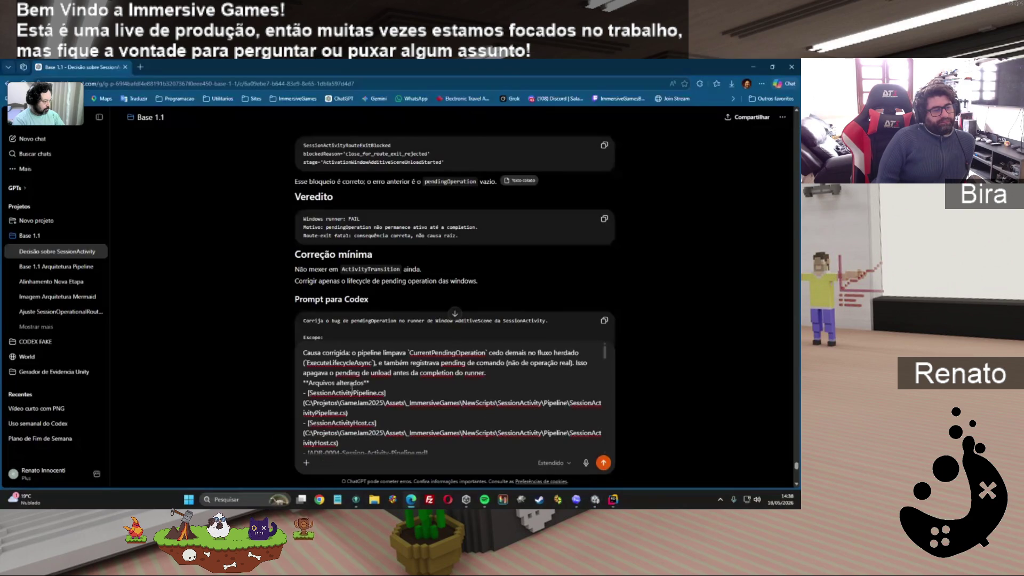
drag(604, 352, 604, 445)
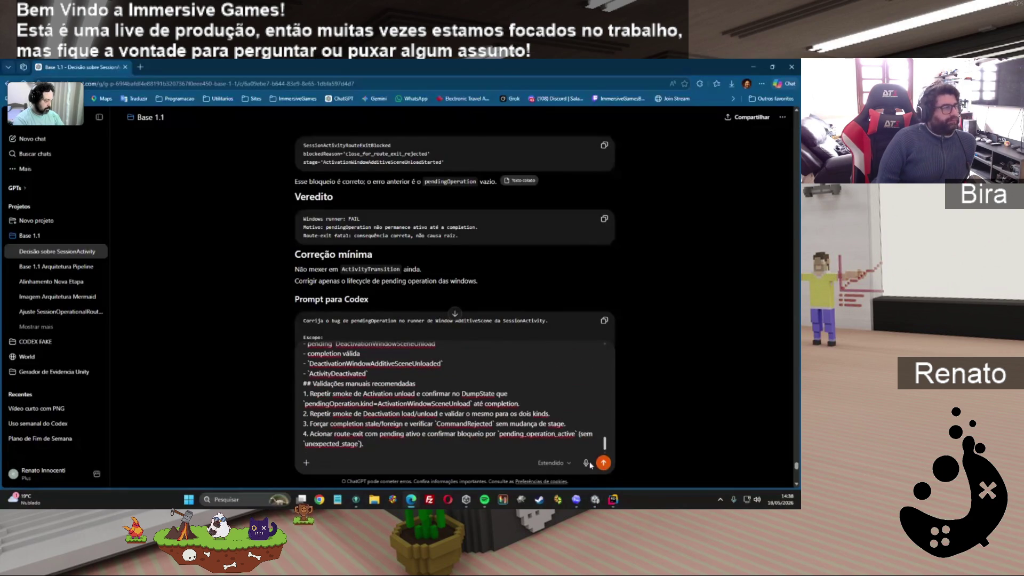